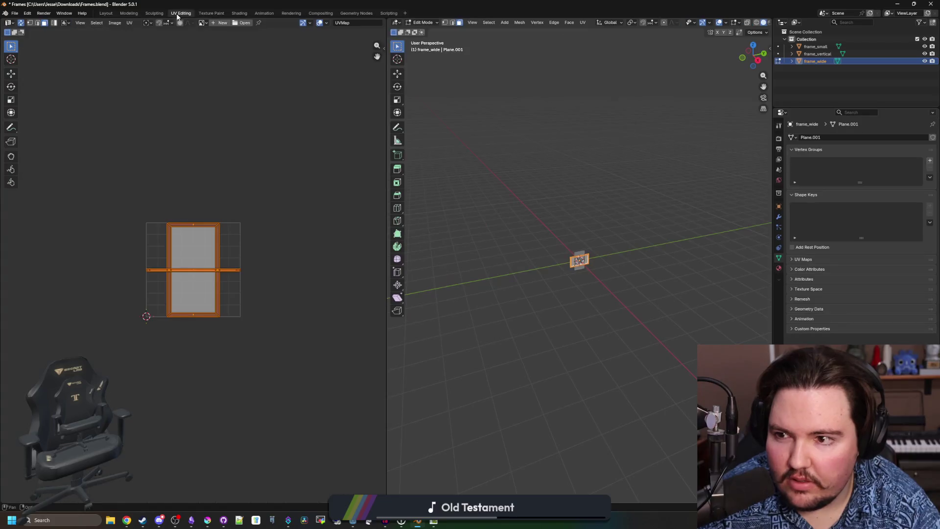
- View the frames from the side, then try Smart UV Project on frame_wide and undo it
scroll(559, 319, up, 8)
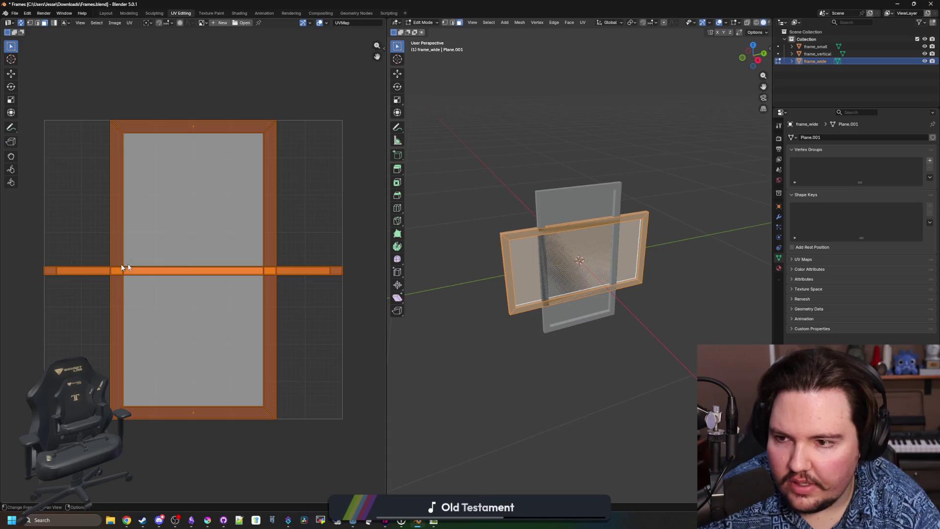
key(KP_3)
scroll(520, 355, up, 3)
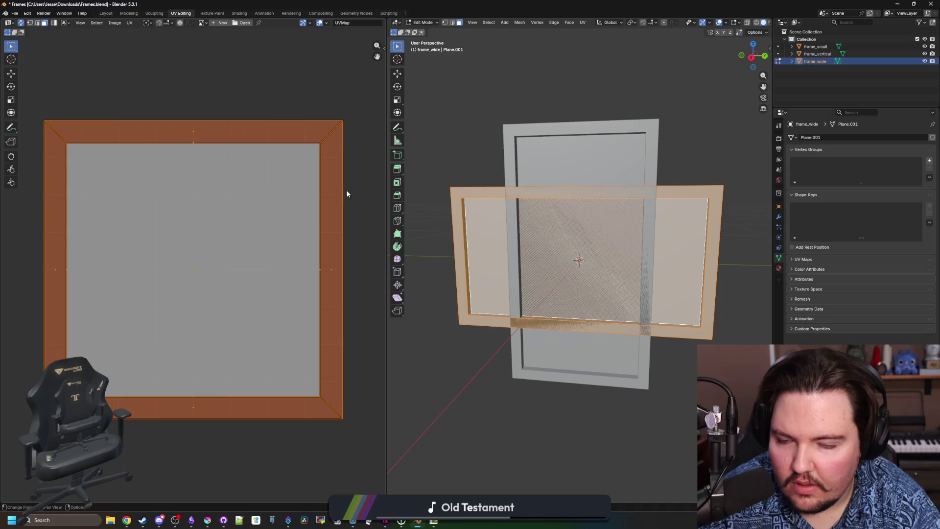
scroll(441, 200, down, 1)
scroll(203, 328, down, 1)
scroll(203, 328, up, 1)
drag(416, 304, 470, 289)
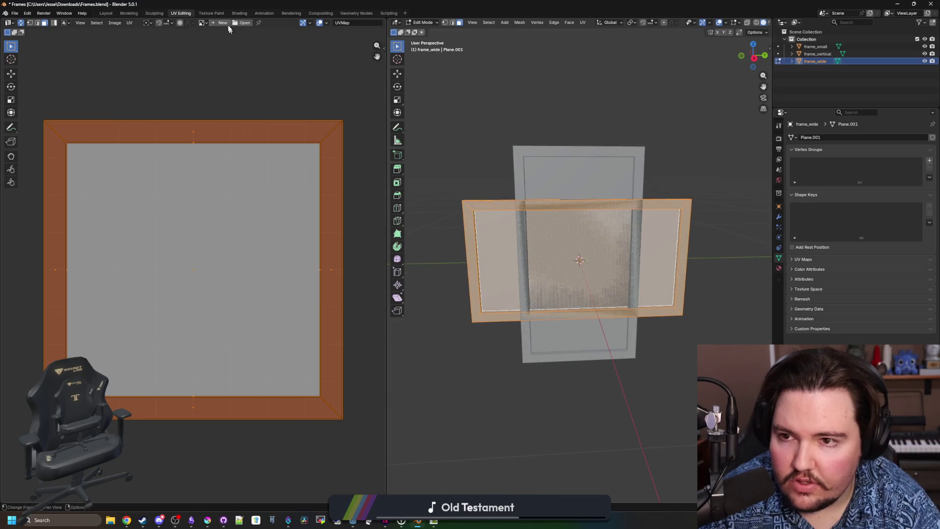
click(582, 22)
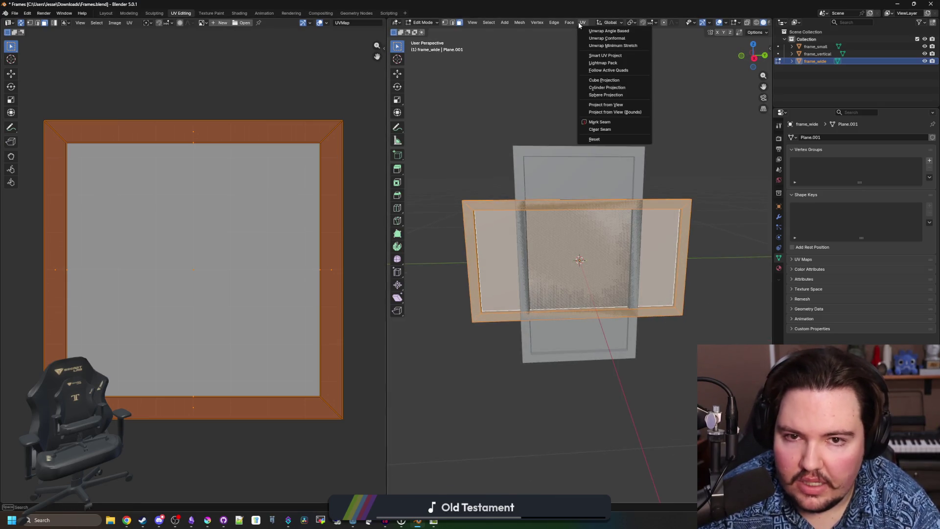
click(607, 55)
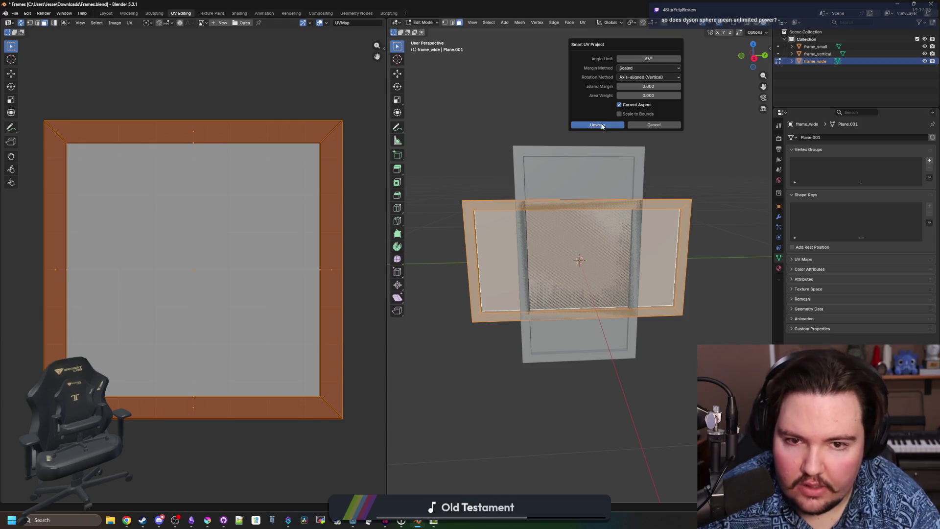
click(592, 125)
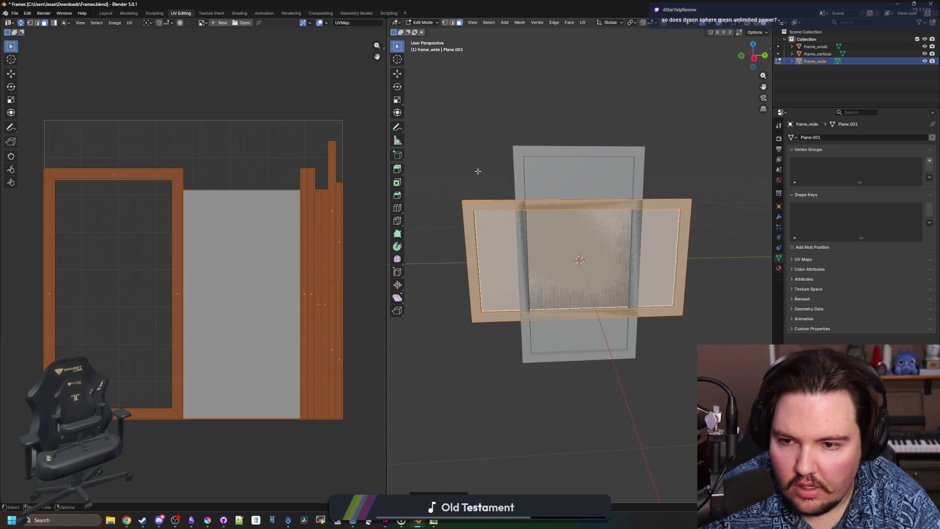
key(ctrl+z)
- Try Cube Projection and Project from View on frame_wide, undoing each result
click(582, 23)
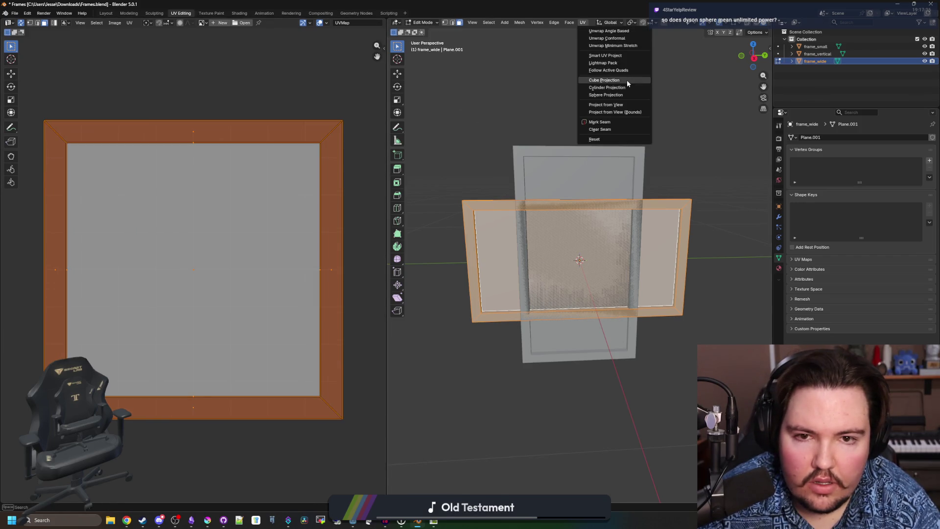
click(627, 80)
key(ctrl+z)
click(583, 23)
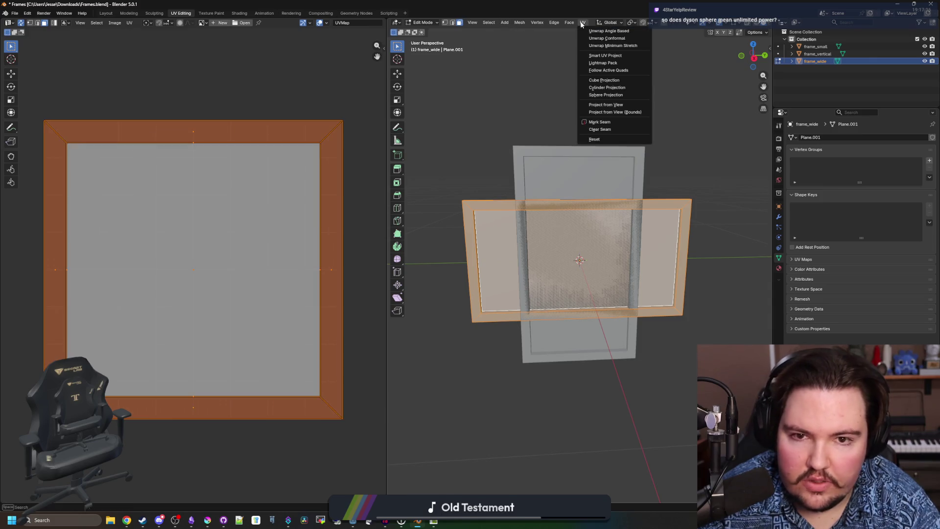
click(618, 104)
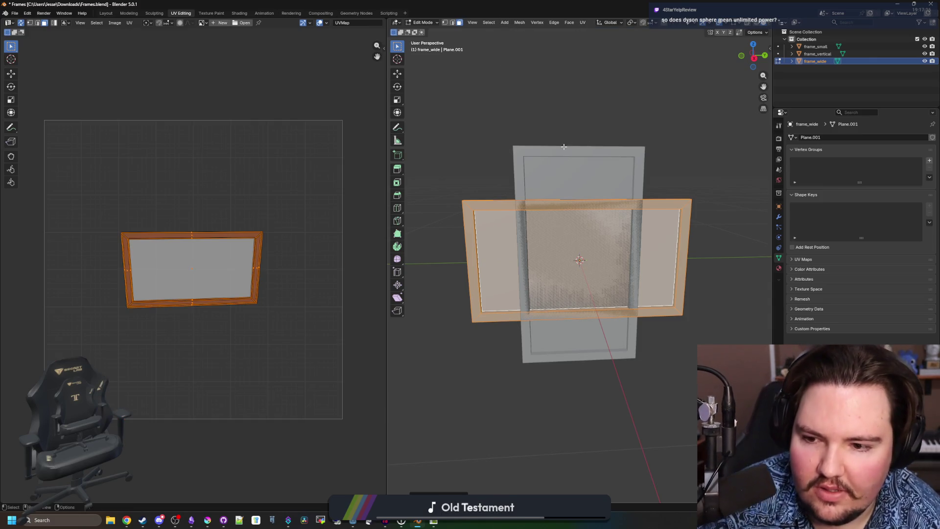
key(ctrl+z)
click(583, 22)
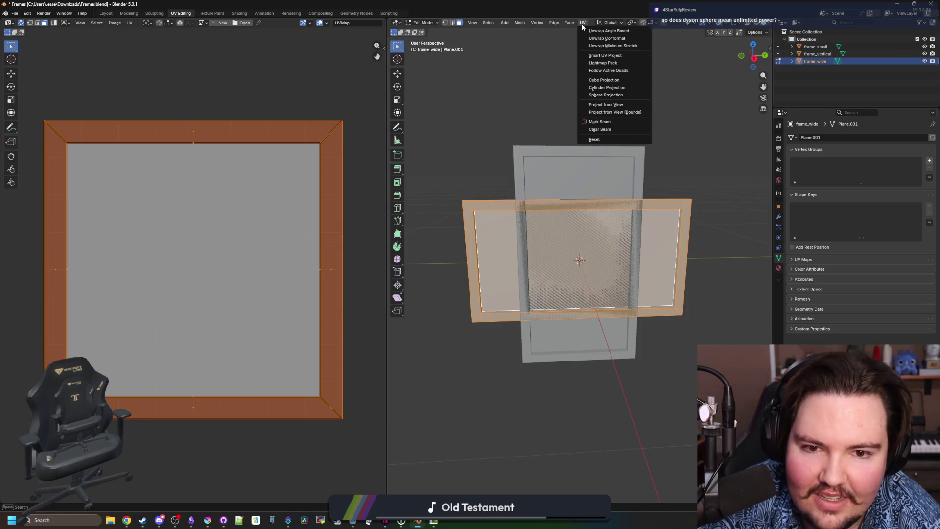
click(624, 104)
key(ctrl+z)
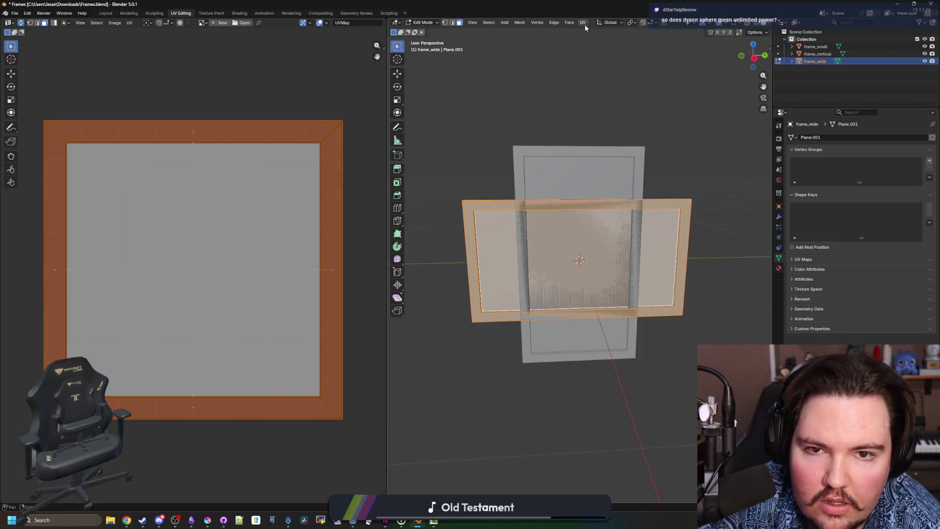
click(583, 22)
click(616, 96)
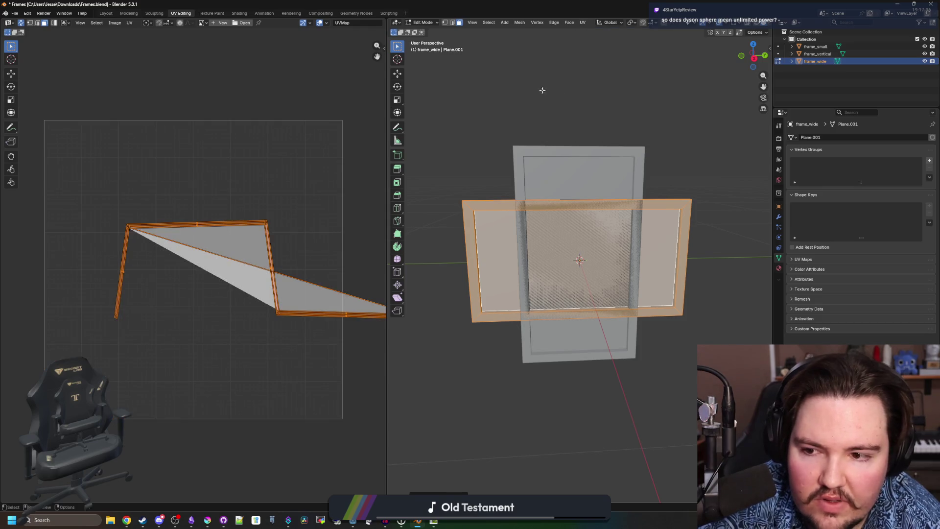
key(ctrl+z)
- Try another unwrap and Follow Active Quads on frame_wide, undoing and redoing the results
click(580, 22)
click(585, 83)
key(ctrl+z)
click(582, 22)
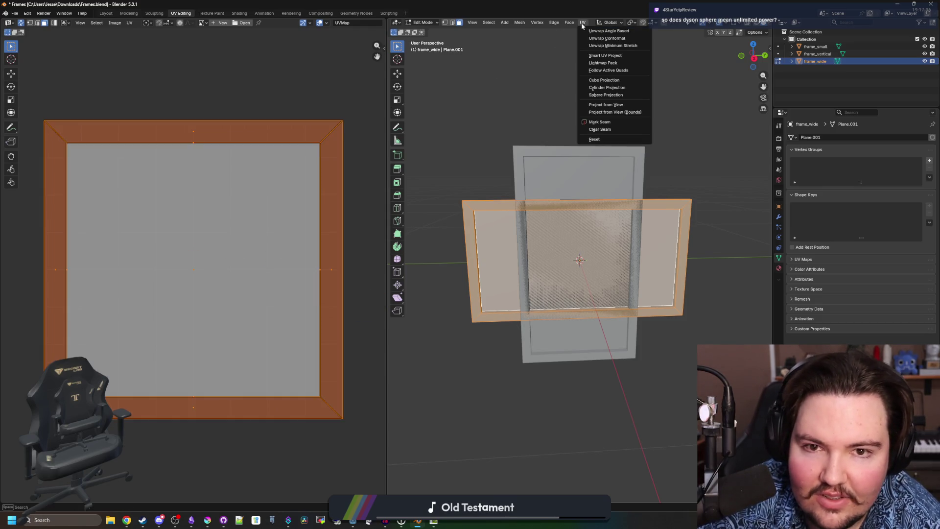
click(611, 72)
click(600, 91)
key(ctrl+z)
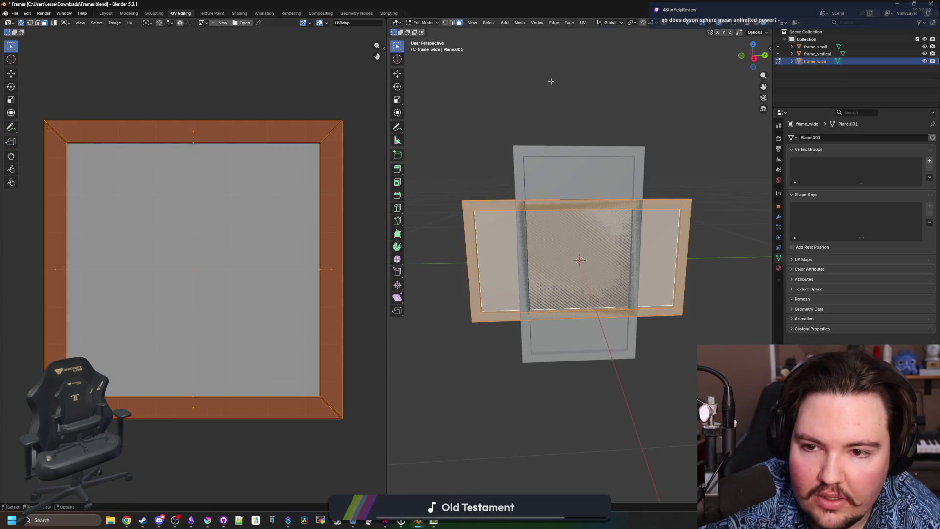
click(583, 22)
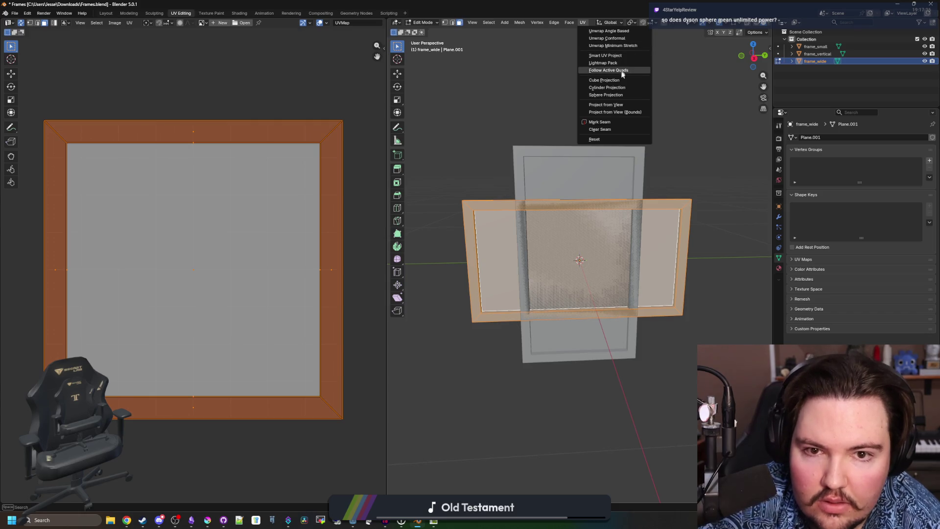
click(621, 72)
click(621, 89)
key(ctrl+z)
key(ctrl+shift+z)
- Unwrap frame_wide with Smart UV Project using an island margin of 0.01
click(583, 23)
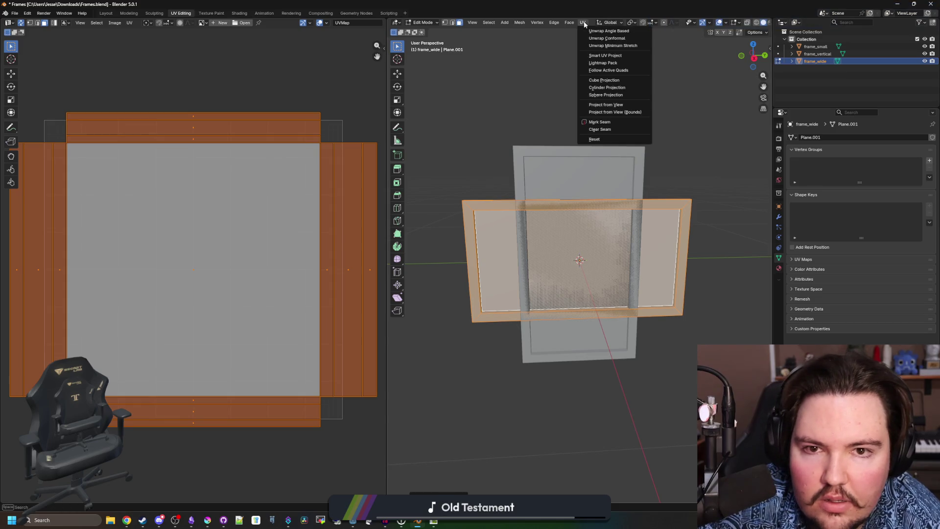
click(611, 59)
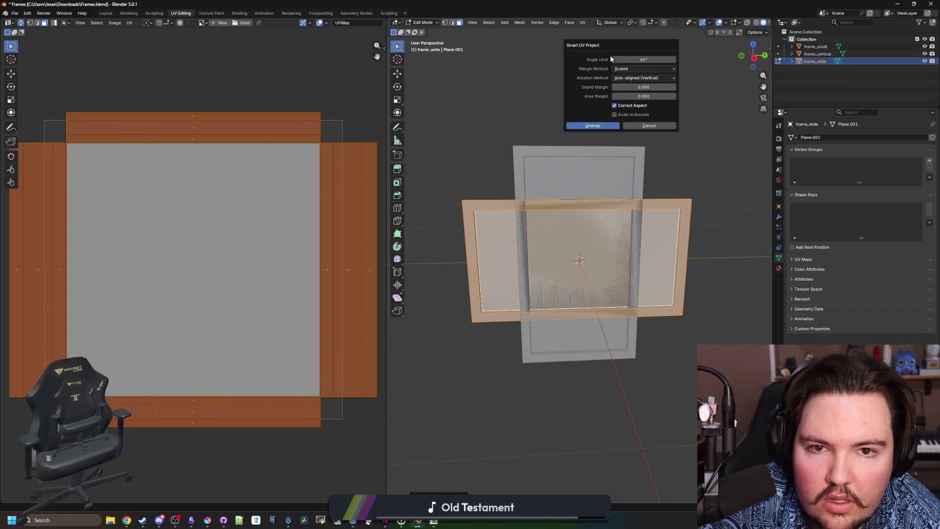
click(654, 87)
text(0.01)
key(Return)
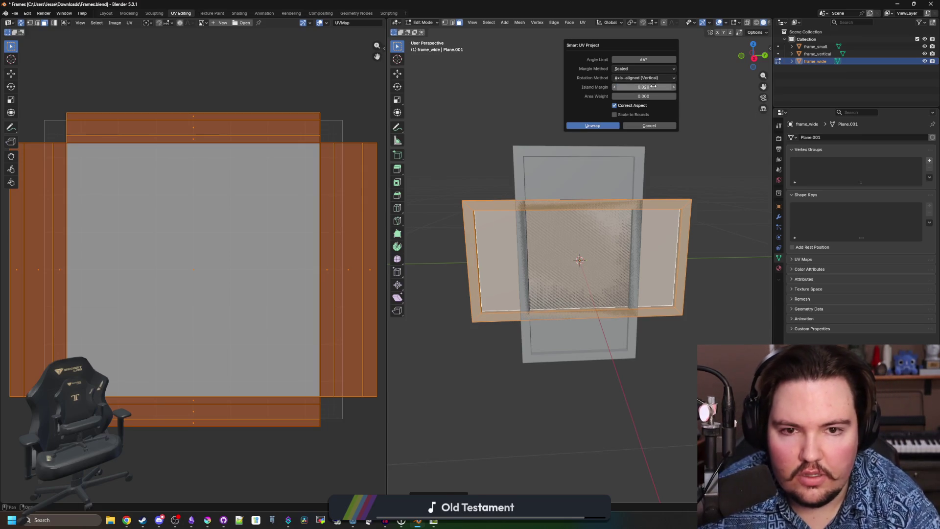
click(590, 123)
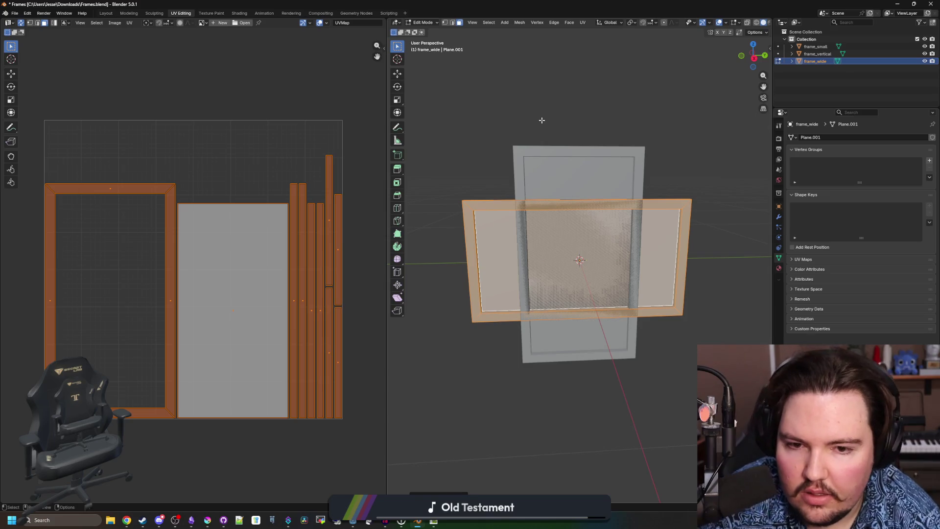
- Deselect frame_wide's geometry and start editing frame_vertical's mesh
click(541, 121)
key(Tab)
click(538, 168)
key(Tab)
- Smart UV Project all of frame_vertical's geometry into UV islands
key(a)
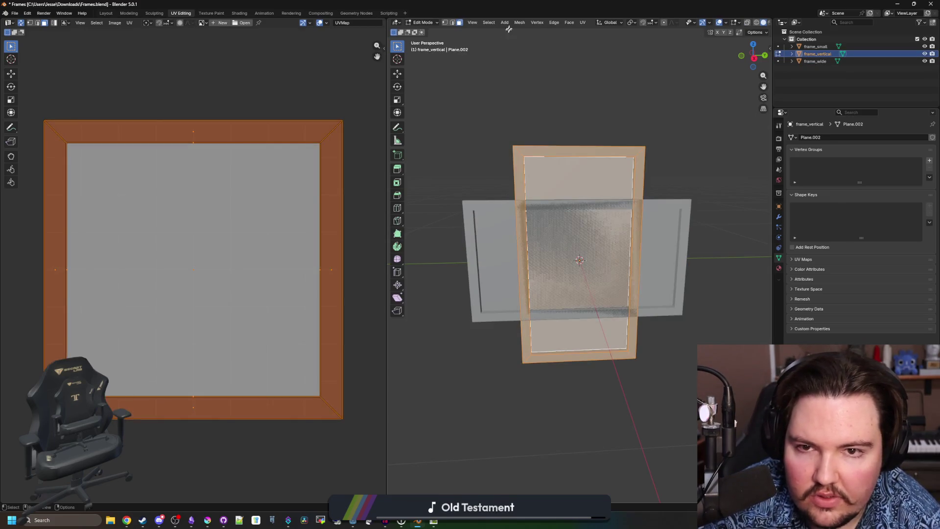
click(582, 23)
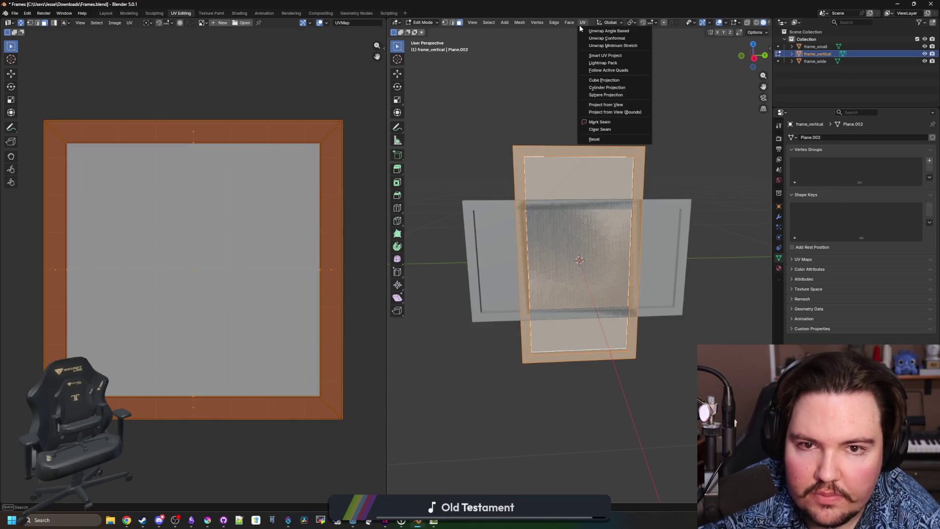
click(601, 55)
click(606, 129)
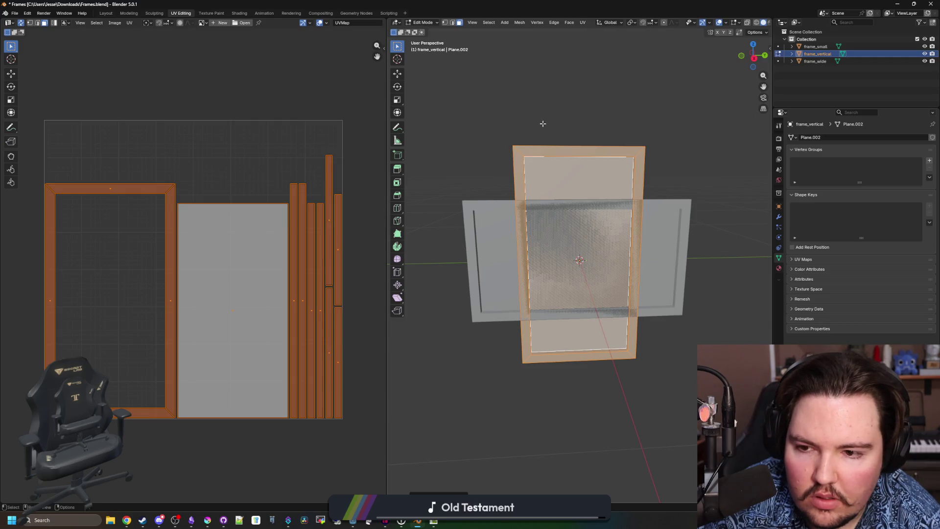
click(506, 119)
key(alt+q)
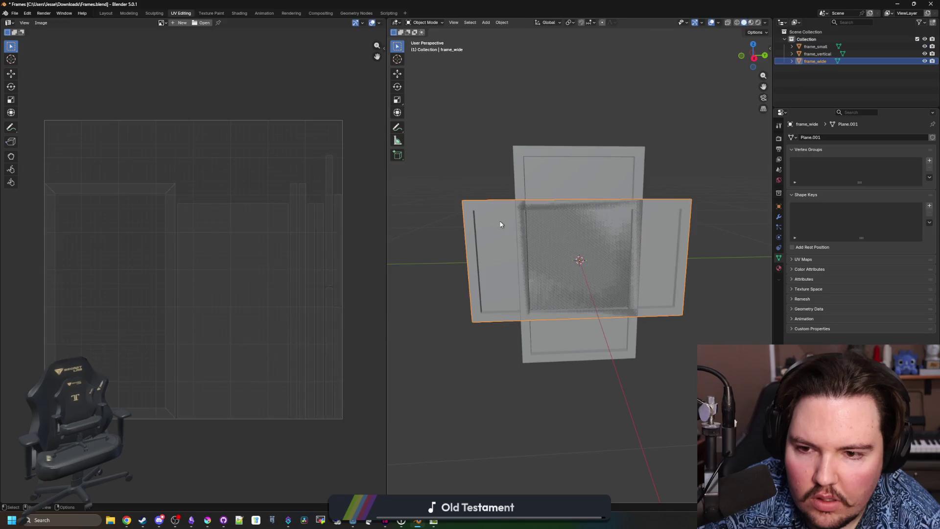
- Switch to frame_small and unwrap it with Smart UV Project
key(Tab)
click(539, 176)
key(Tab)
key(Tab)
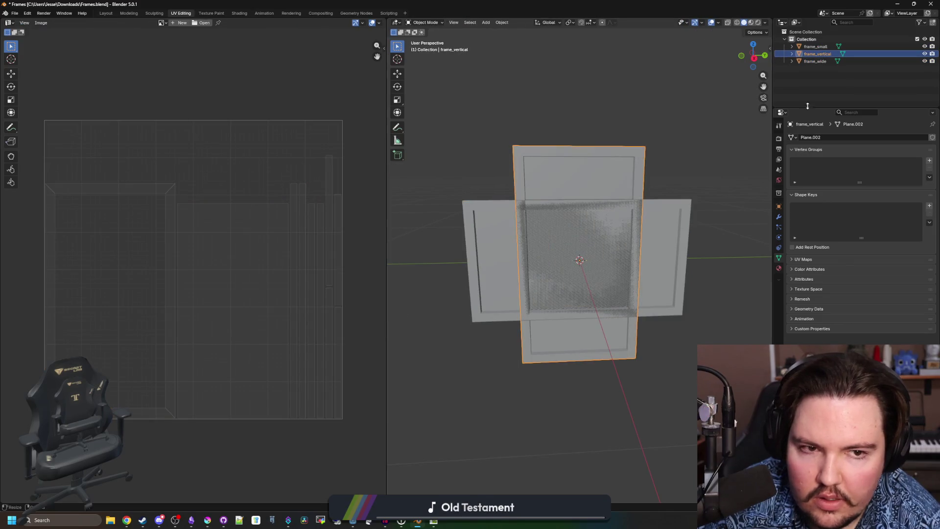
click(818, 46)
key(Tab)
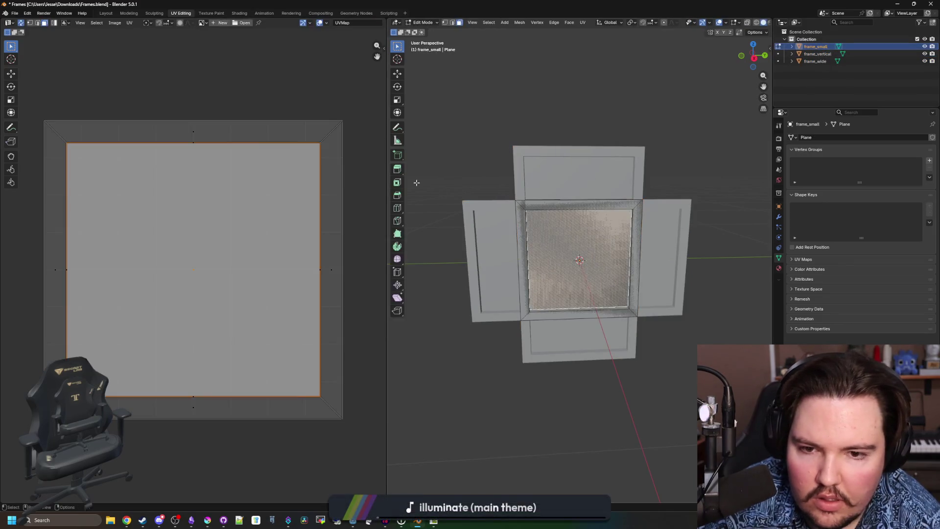
click(583, 23)
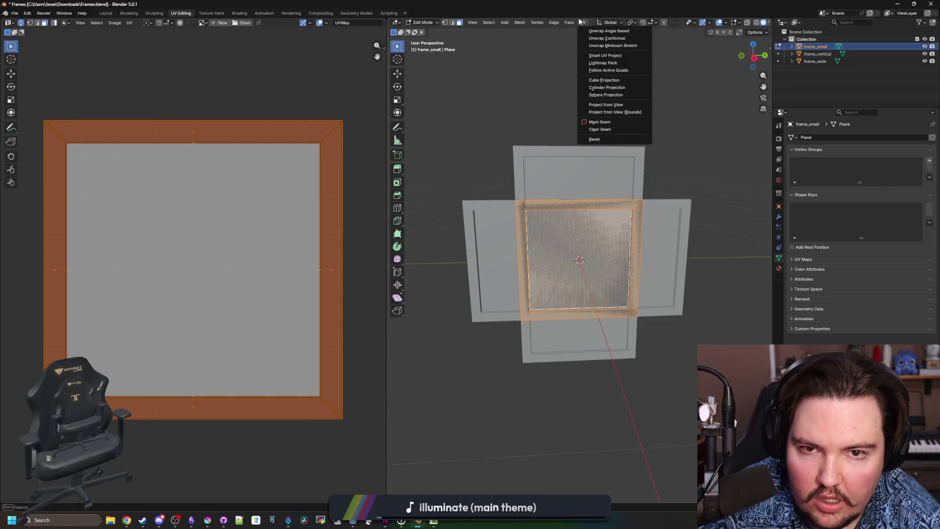
click(607, 57)
click(586, 121)
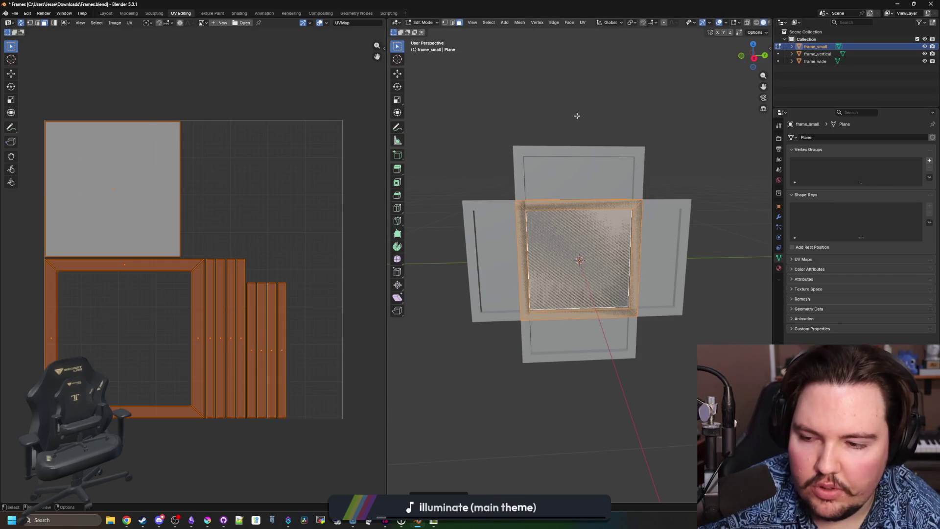
- Return to Object Mode, deselect frame_small, and save the blend file
key(Tab)
click(521, 115)
key(ctrl+s)
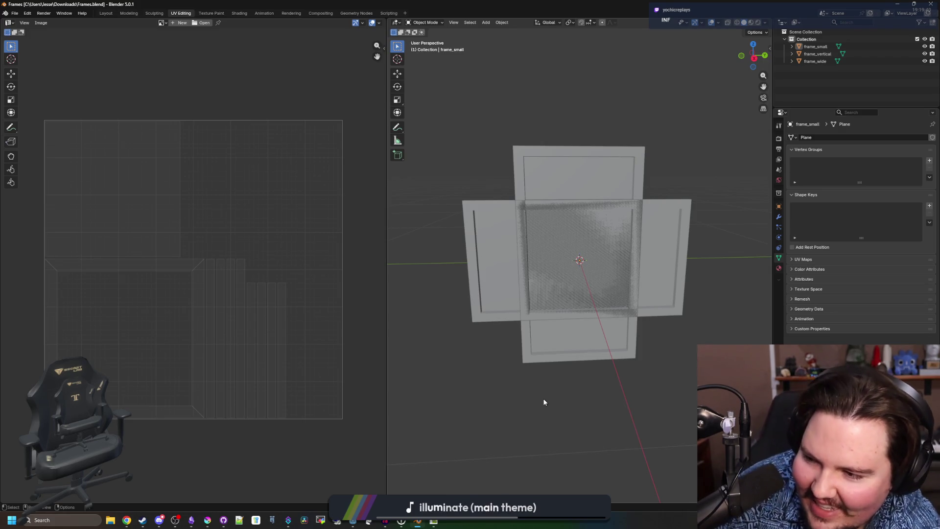
- Select frame_small, orbit to an angled view, and show the File > Export format list
click(557, 202)
mouse_move(607, 162)
mouse_down()
mouse_move(577, 160)
mouse_move(569, 65)
mouse_move(589, 195)
mouse_move(577, 200)
mouse_up()
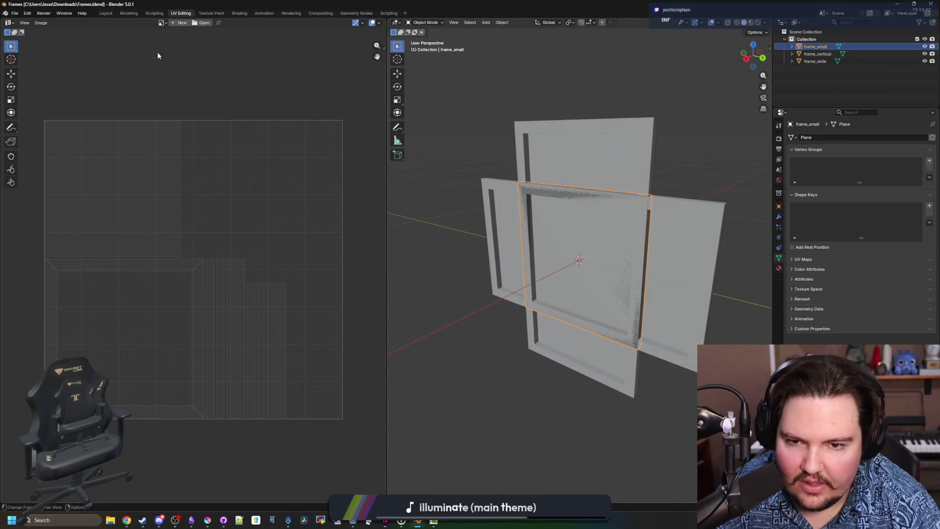
click(14, 13)
mouse_move(43, 125)
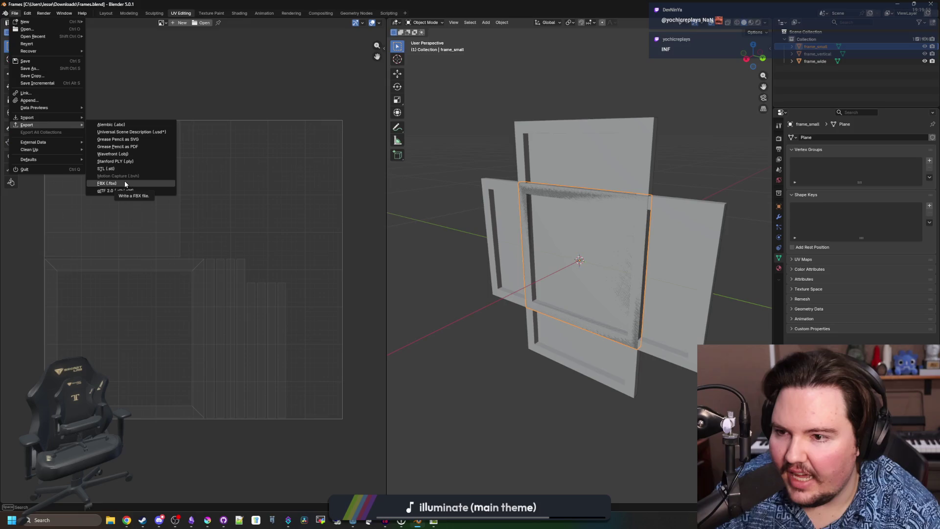
- Start a Wavefront OBJ export and browse to the maze game's Models folder
click(132, 154)
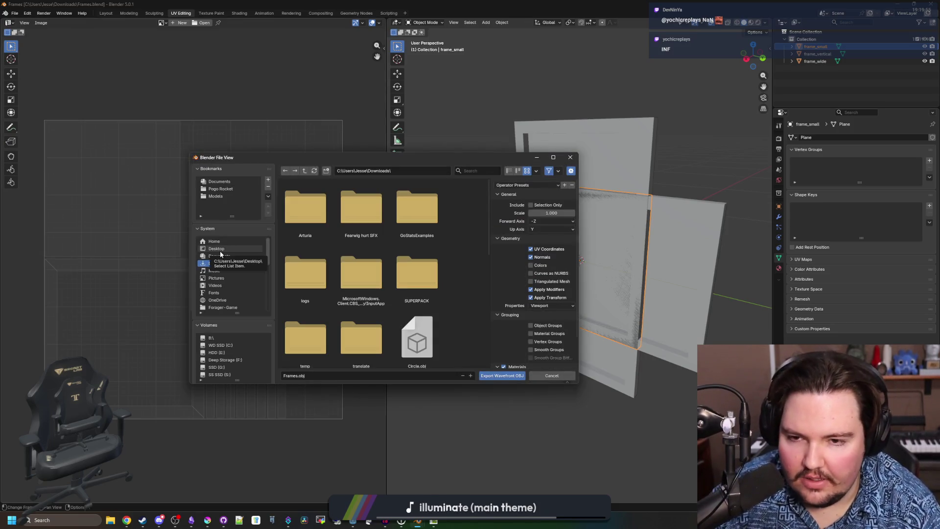
scroll(225, 289, down, 4)
click(221, 288)
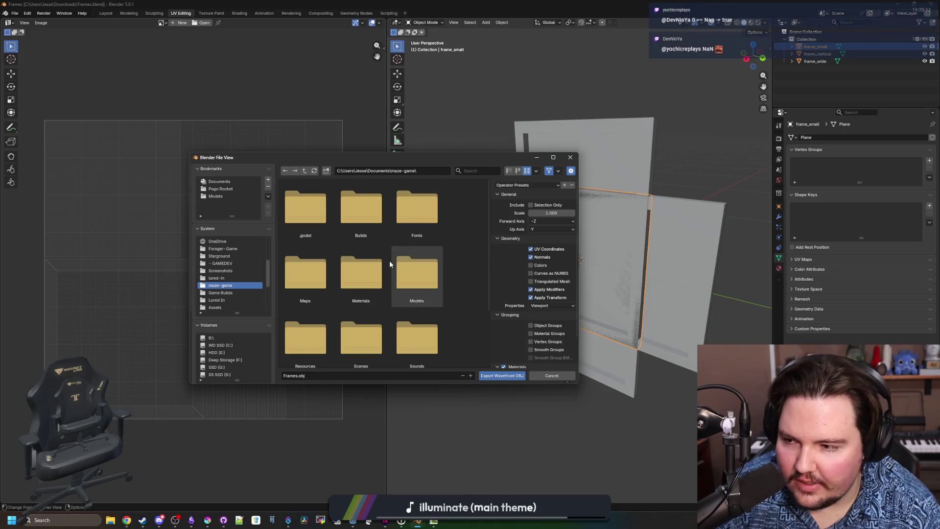
scroll(390, 261, down, 1)
scroll(389, 269, down, 1)
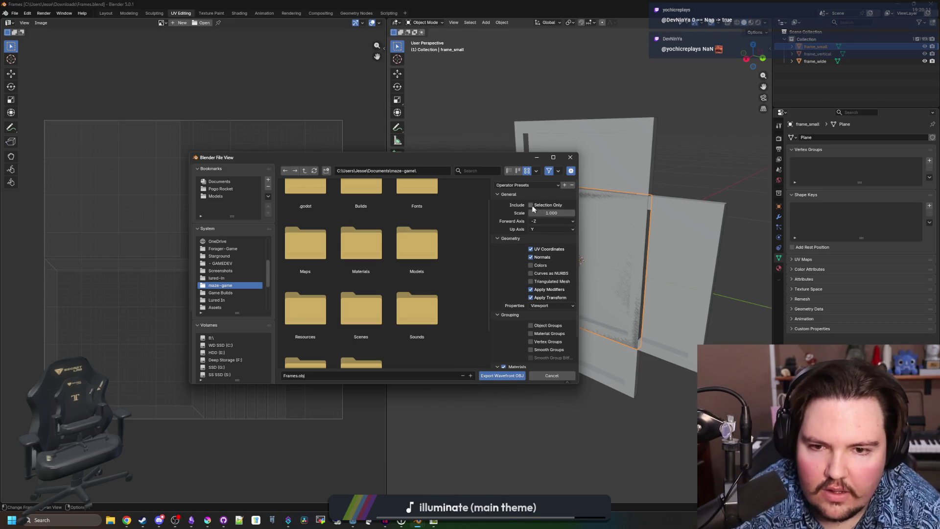
scroll(367, 271, down, 3)
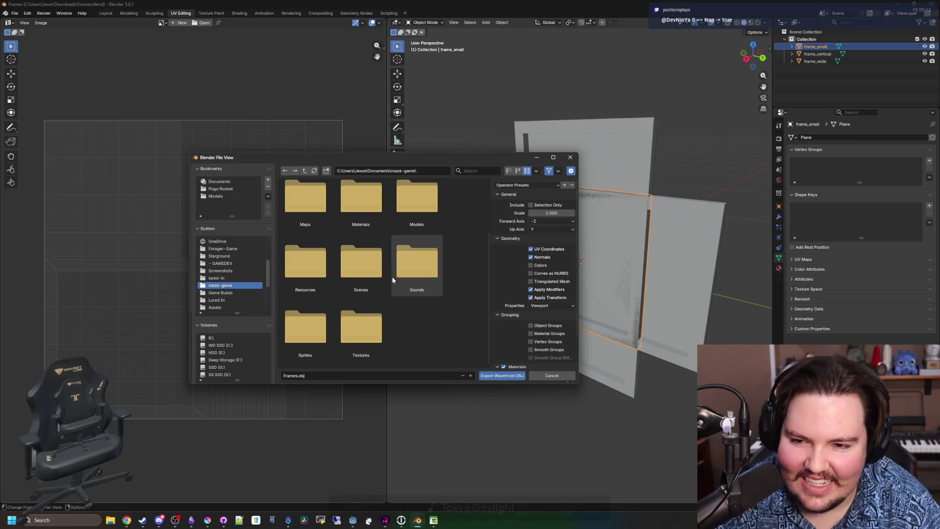
scroll(357, 274, up, 2)
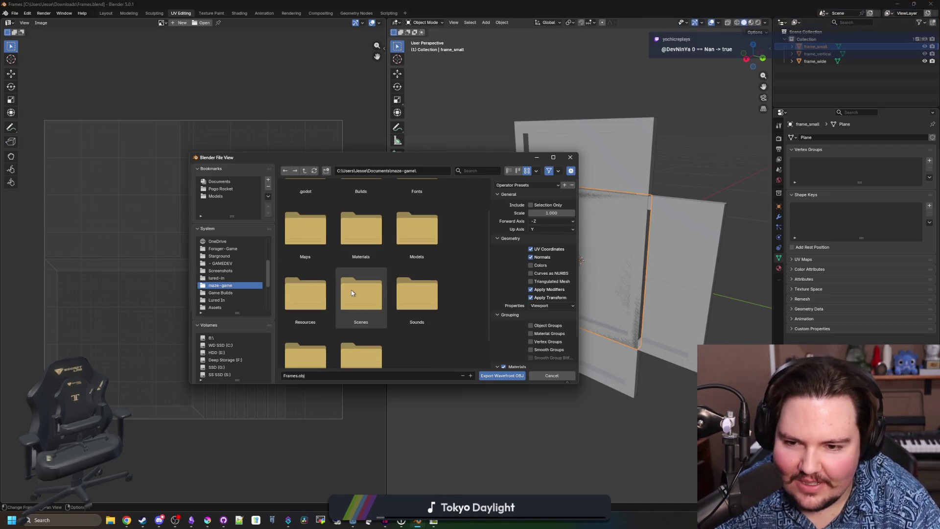
scroll(363, 307, down, 2)
double_click(412, 218)
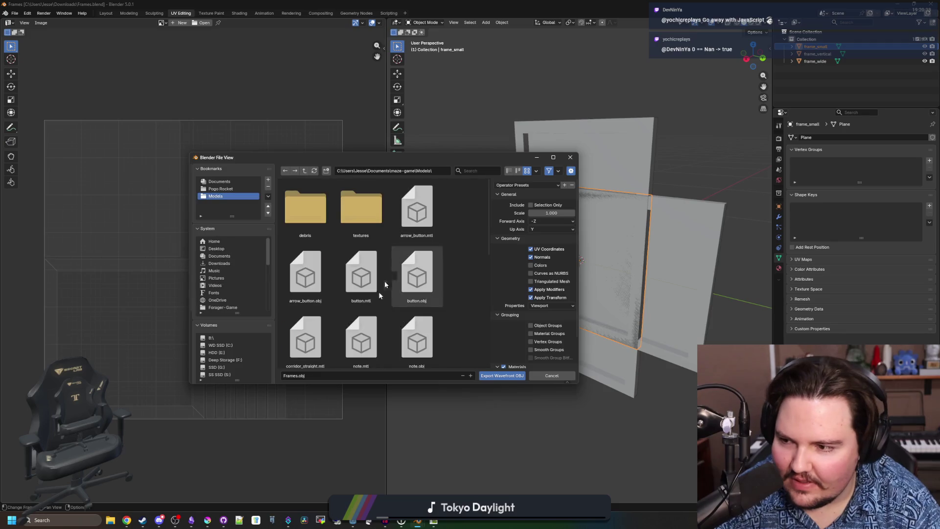
- Export the file as frame_small.obj, then select the vertical frame
click(346, 375)
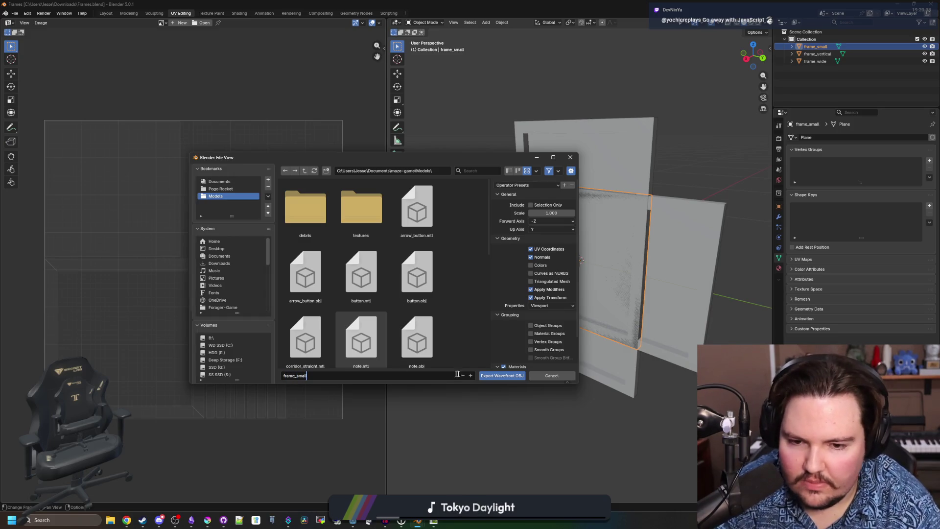
click(504, 375)
scroll(542, 331, down, 3)
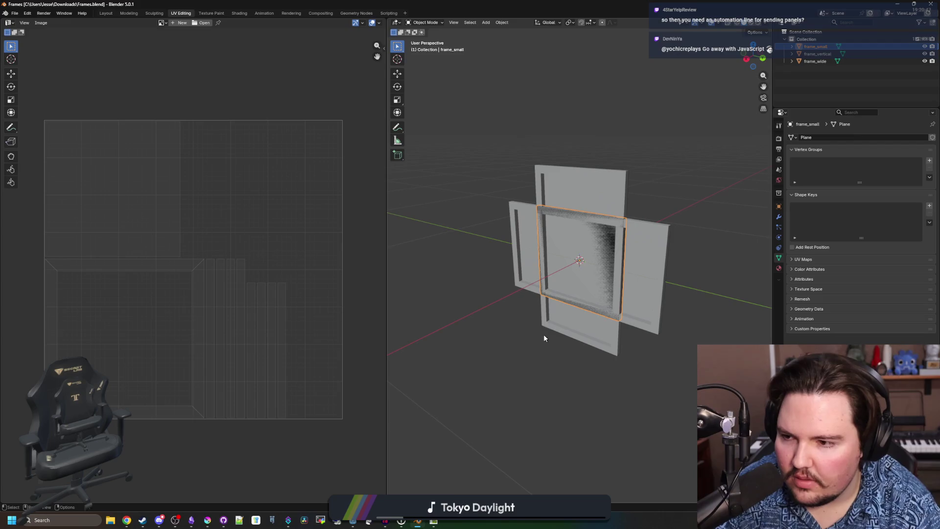
click(535, 168)
- Make frame_vertical the only selected object
click(655, 194)
click(589, 204)
shift+click(596, 184)
shift+click(596, 184)
shift+click(590, 181)
shift+click(590, 181)
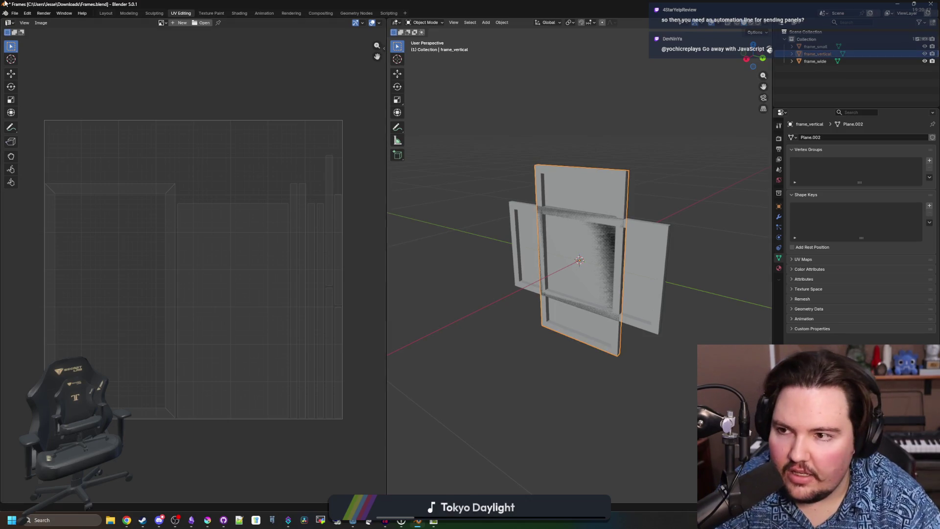
- Export frame_vertical.obj as a Wavefront OBJ with Selection Only ticked
click(15, 13)
mouse_move(54, 127)
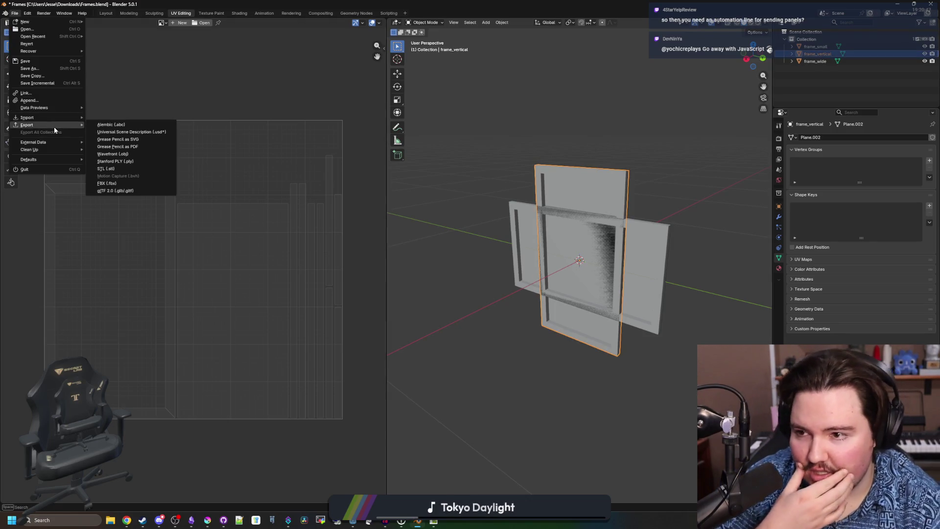
click(114, 154)
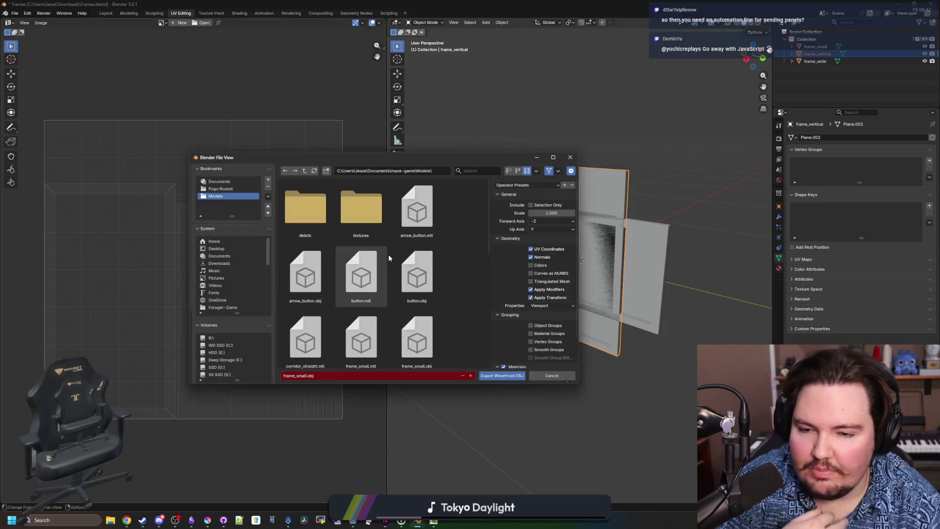
click(316, 375)
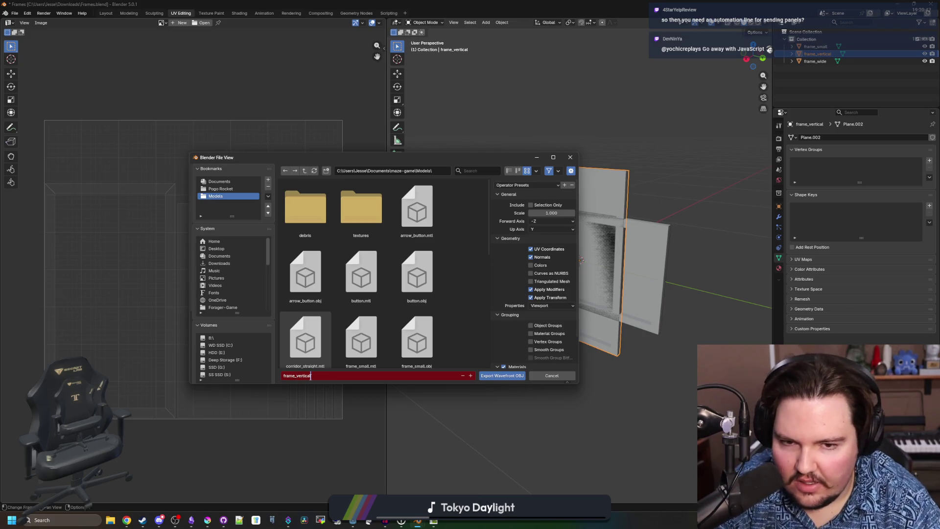
click(534, 210)
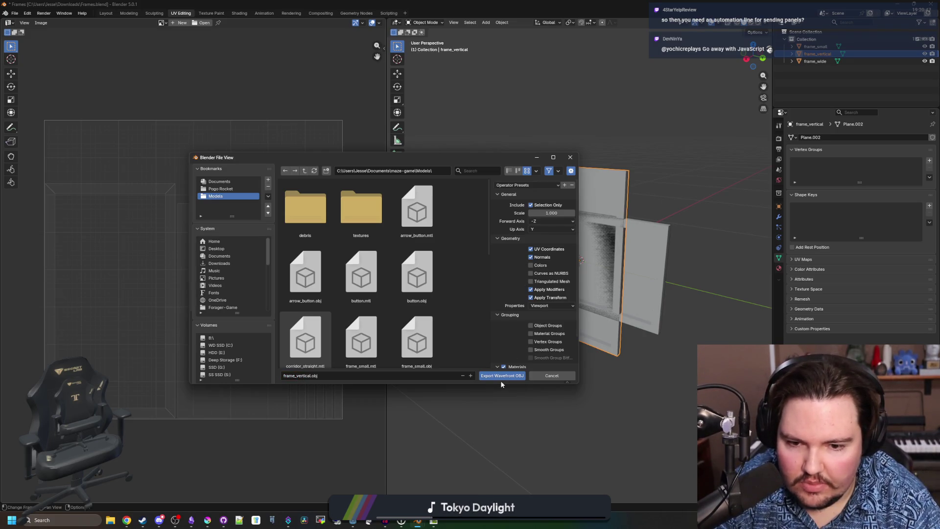
scroll(507, 315, down, 2)
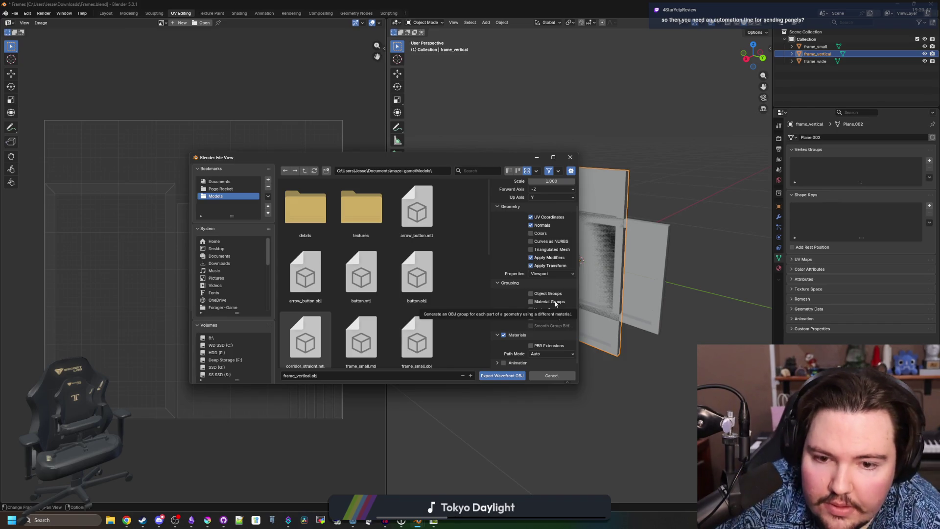
scroll(510, 310, up, 2)
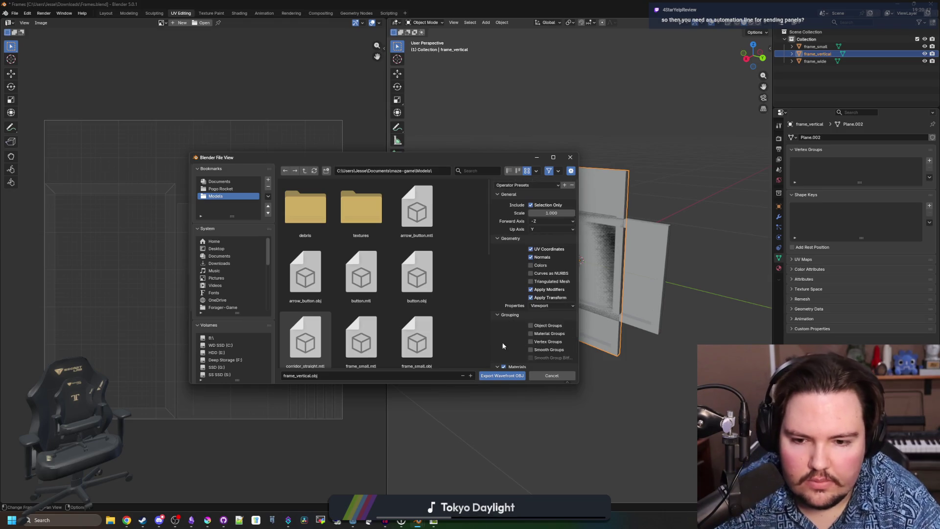
click(512, 377)
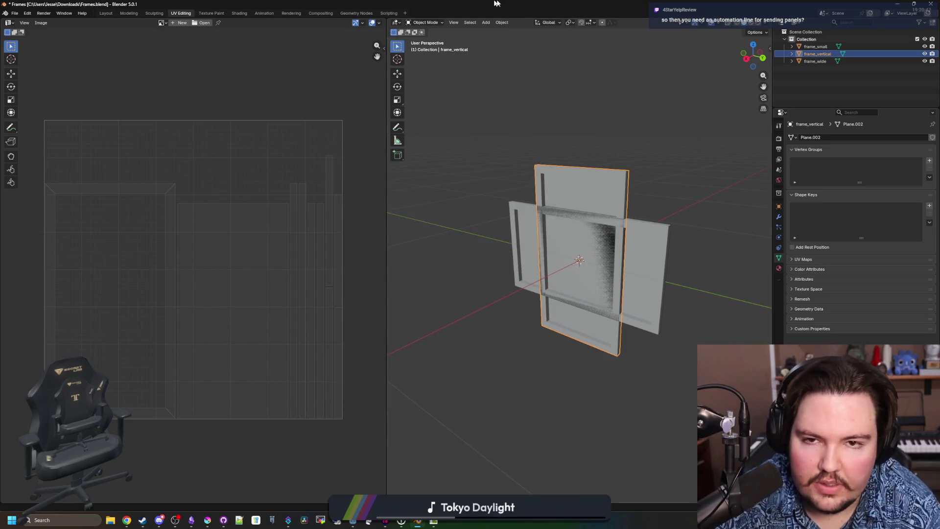
key(alt+Tab)
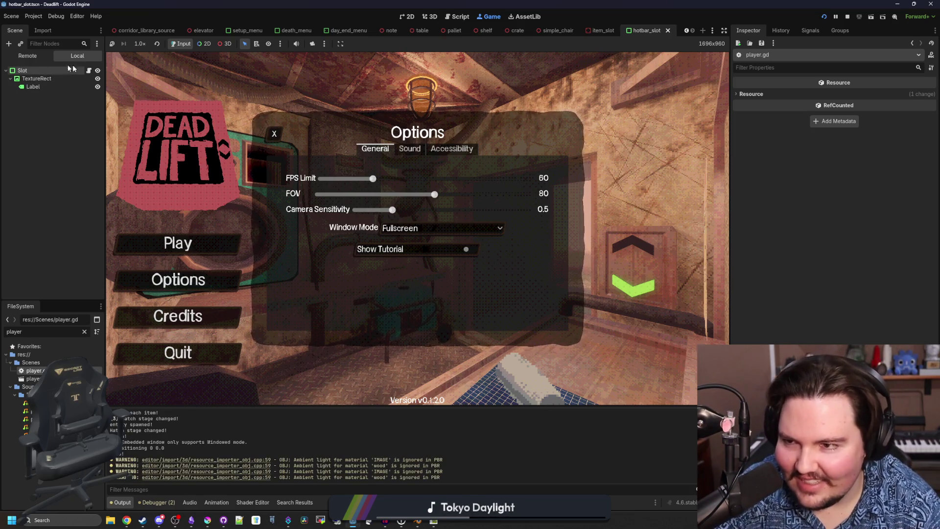
- Leave the running game for the 2D editor, switch to 3D, and open simple_chair
key(ctrl+F1)
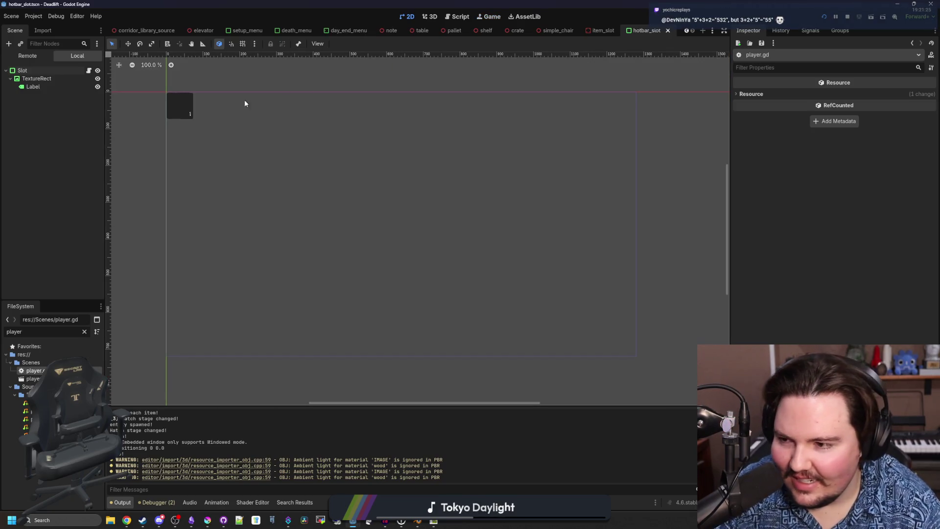
click(427, 18)
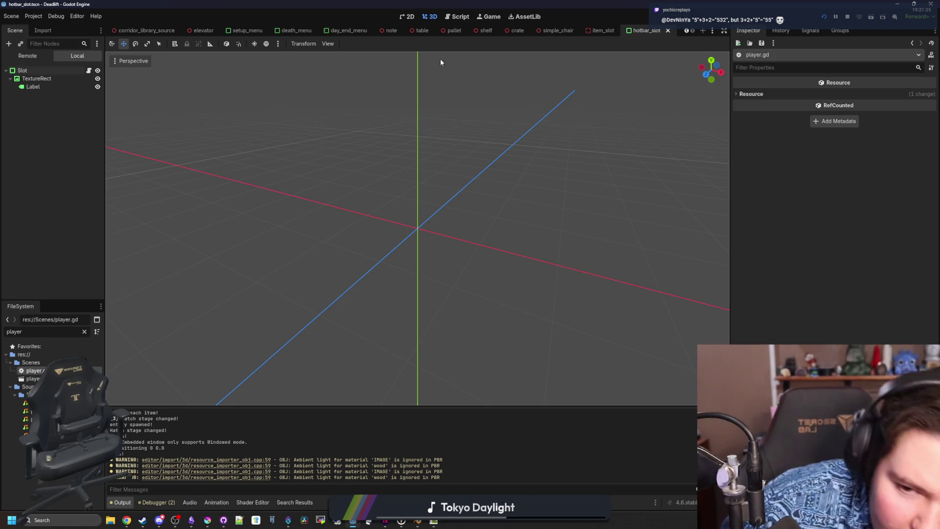
click(544, 31)
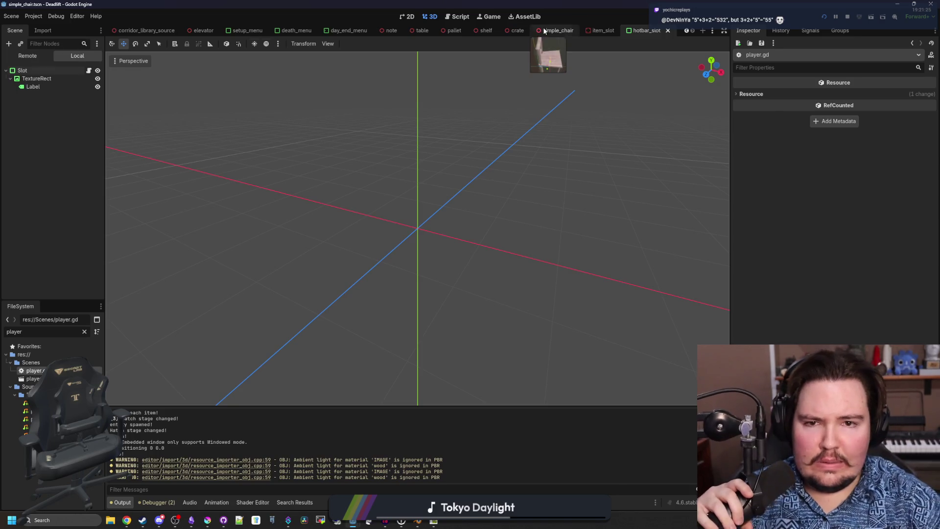
- Filter FileSystem by 'frame', drop frame_vertical into the chair scene, and raise it
click(84, 332)
text(frame)
drag(32, 379, 587, 248)
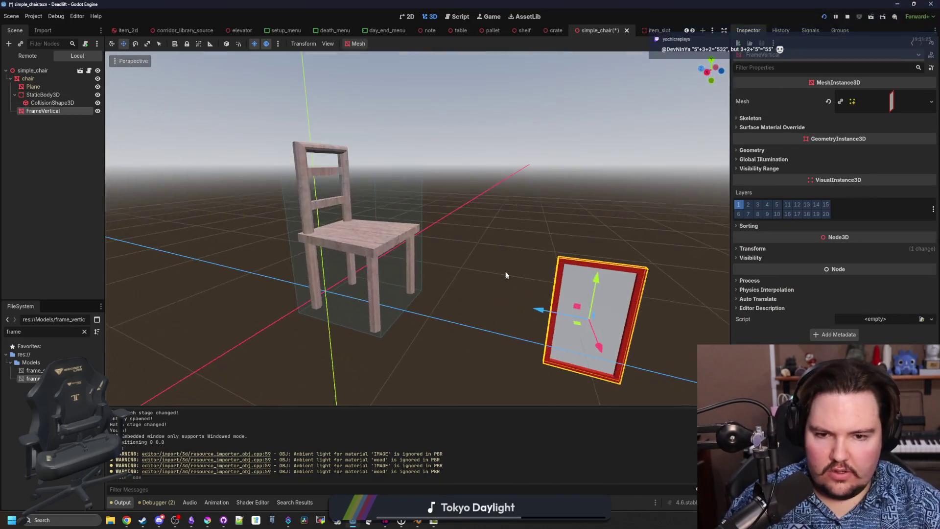
scroll(510, 254, down, 3)
mouse_move(512, 237)
mouse_down()
mouse_move(517, 129)
mouse_move(470, 186)
mouse_move(416, 226)
mouse_move(384, 222)
mouse_move(446, 248)
mouse_up()
scroll(447, 254, up, 6)
key(KP_3)
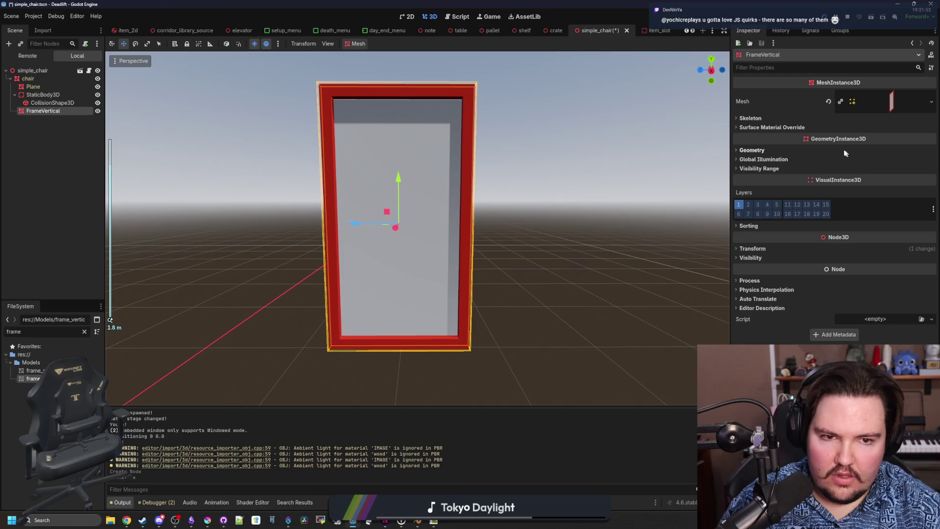
- Check the frame's surface material overrides, delete the FrameVertical node, and save simple_chair
click(810, 128)
scroll(503, 252, down, 5)
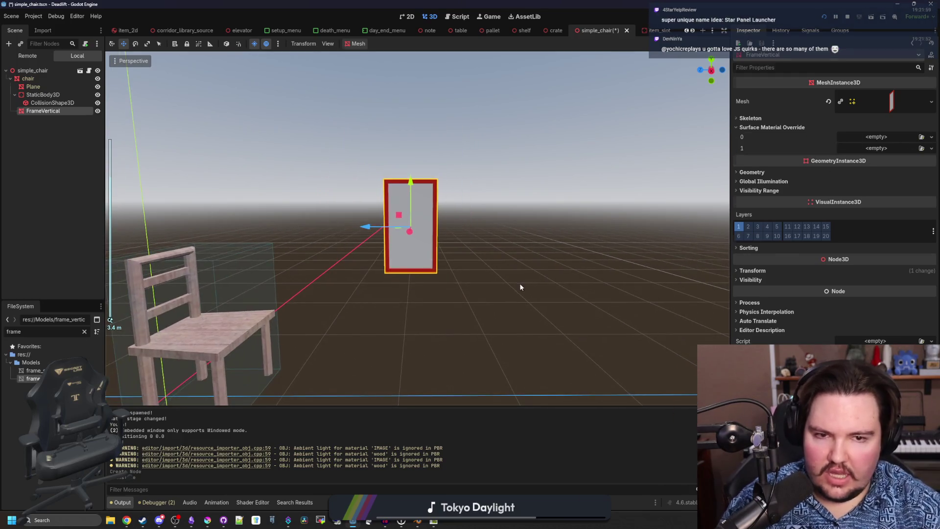
click(498, 223)
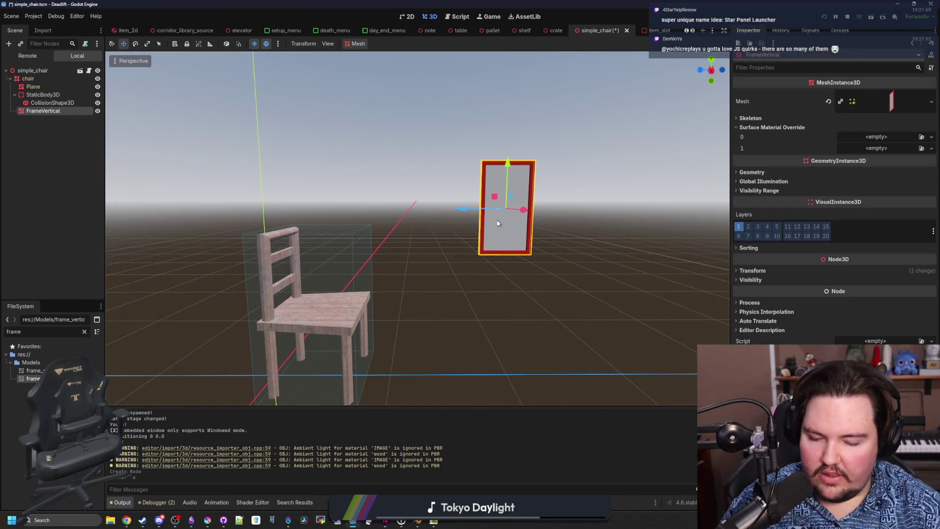
drag(497, 223, 496, 245)
key(Delete)
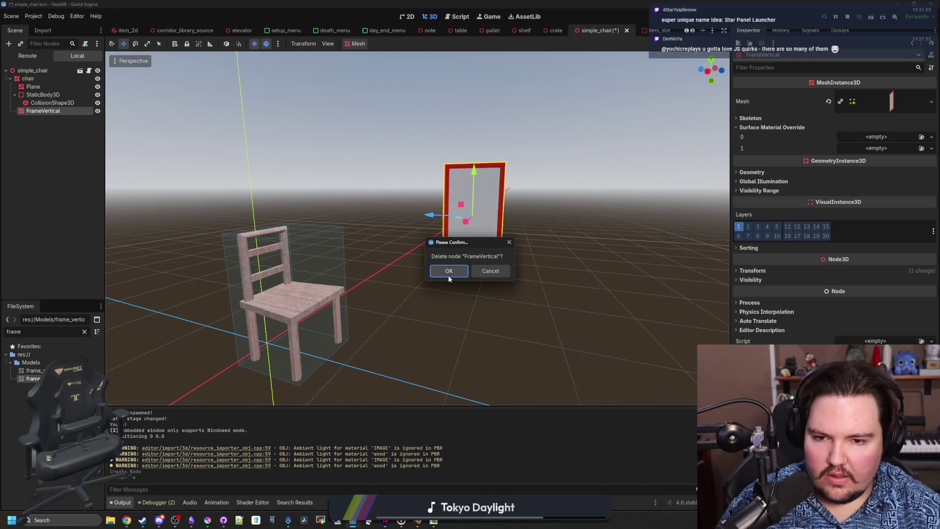
key(Return)
key(ctrl+s)
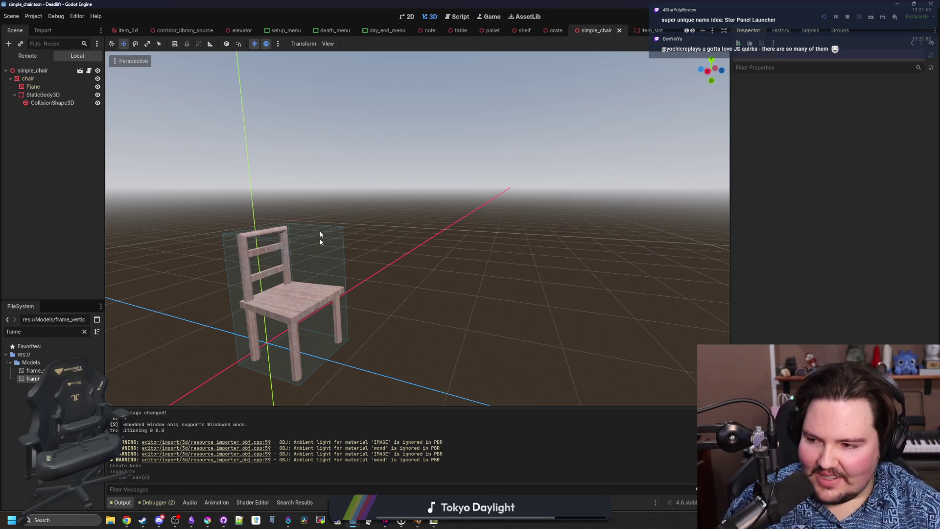
- Bring Blender back full screen and select the vertical frame
drag(356, 4, 456, 373)
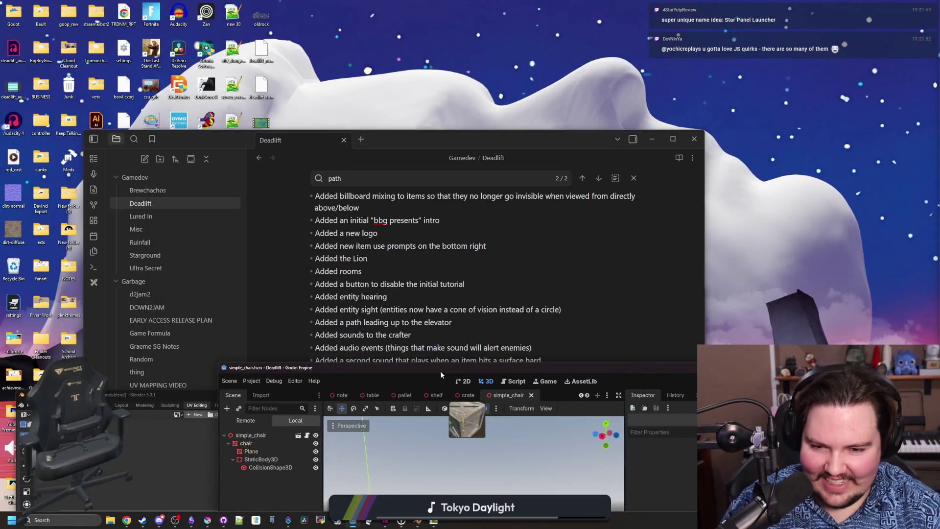
double_click(441, 375)
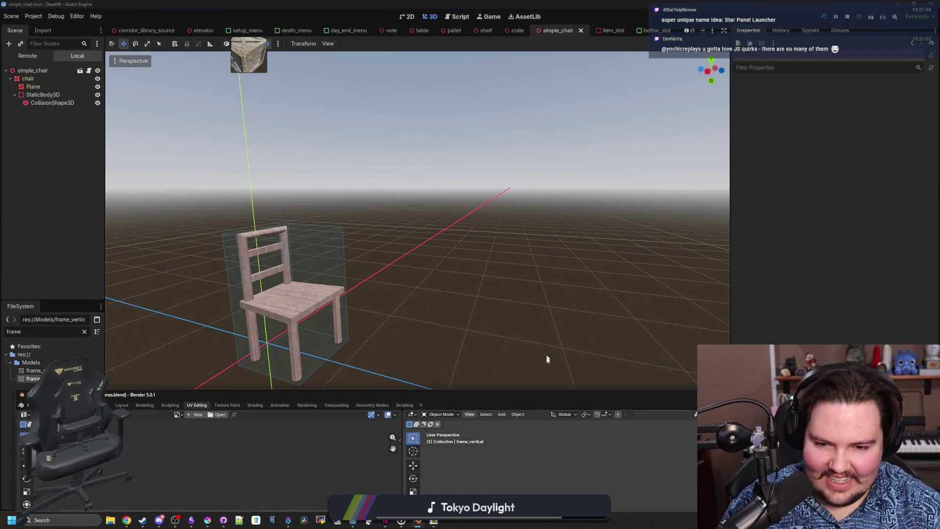
double_click(536, 393)
click(603, 202)
- Delete the vertical frame object and put the wide frame into Edit Mode
key(Delete)
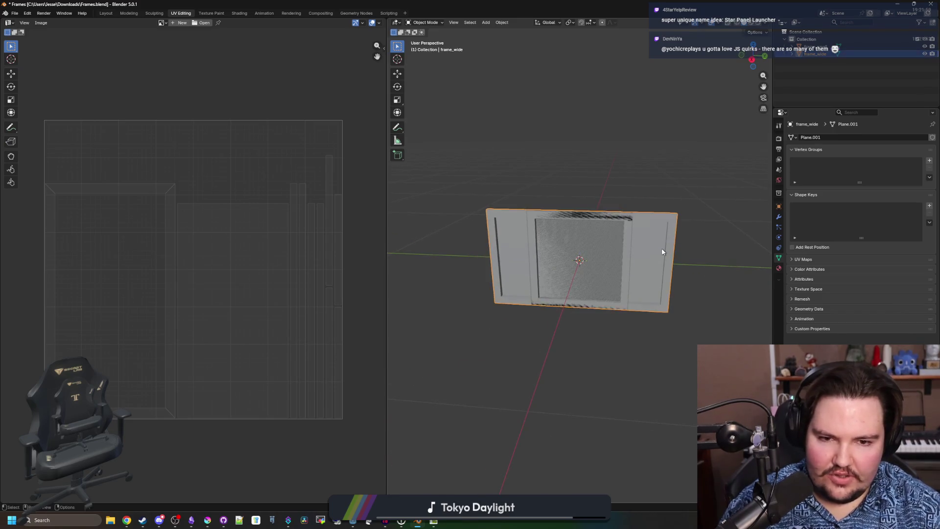
drag(662, 251, 666, 243)
key(Tab)
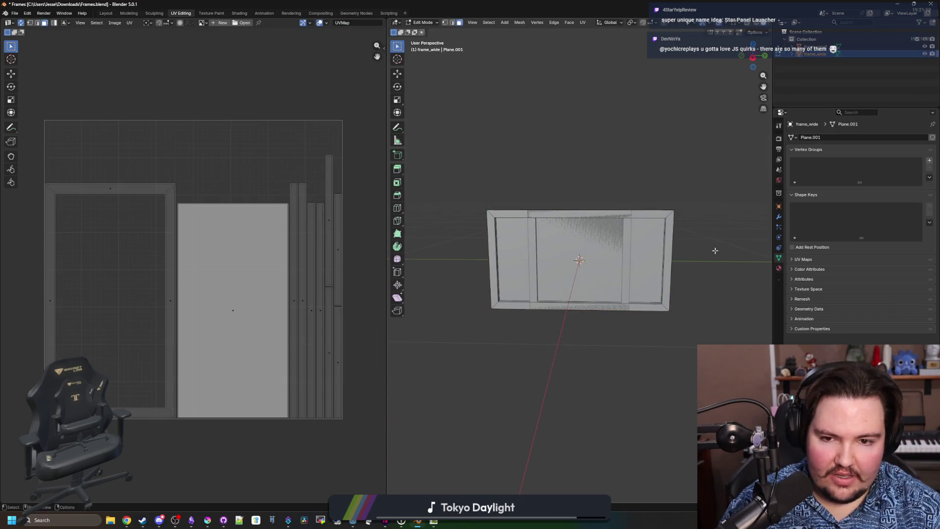
key(a)
click(527, 234)
key(Tab)
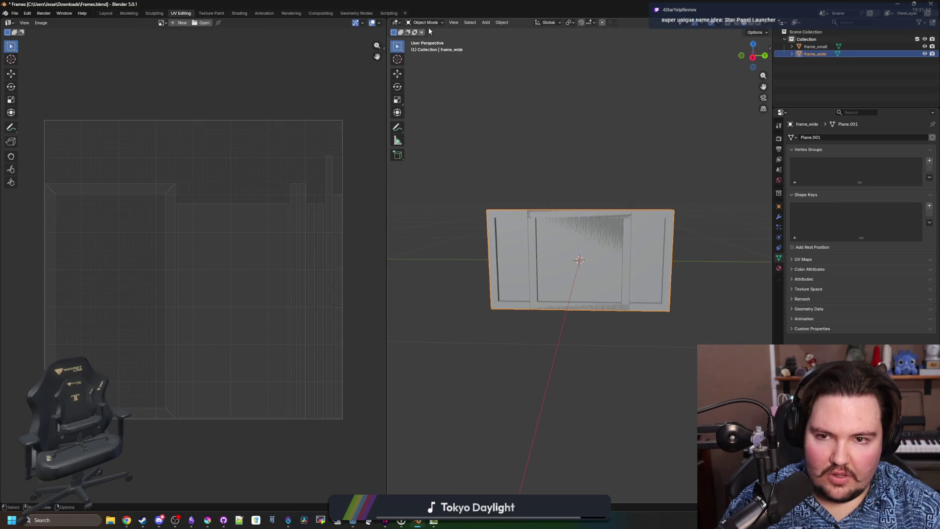
key(Tab)
- Raise the wide frame's top vertices by 0.1 along Z
click(446, 23)
drag(462, 207, 712, 269)
key(g)
key(z)
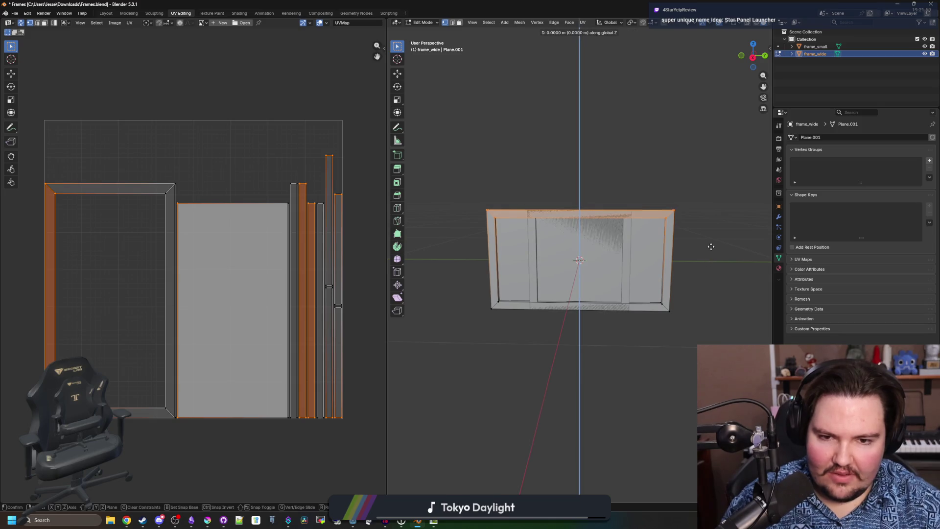
click(707, 230)
click(490, 468)
text(0.1)
key(Return)
- Lower the frame's bottom vertices by 0.1 along Z, using X-ray to reach hidden ones
mouse_move(737, 376)
mouse_down()
mouse_move(447, 304)
mouse_move(431, 289)
mouse_up()
key(g)
key(z)
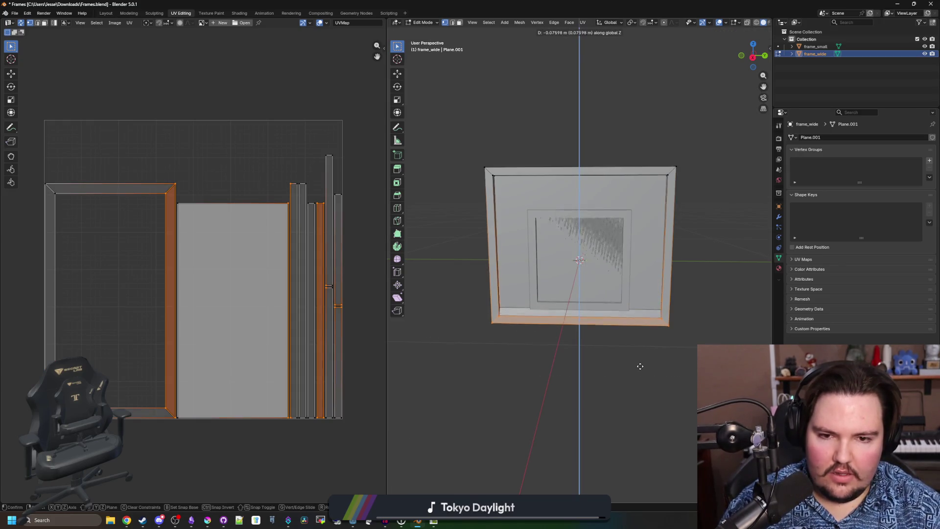
key(Escape)
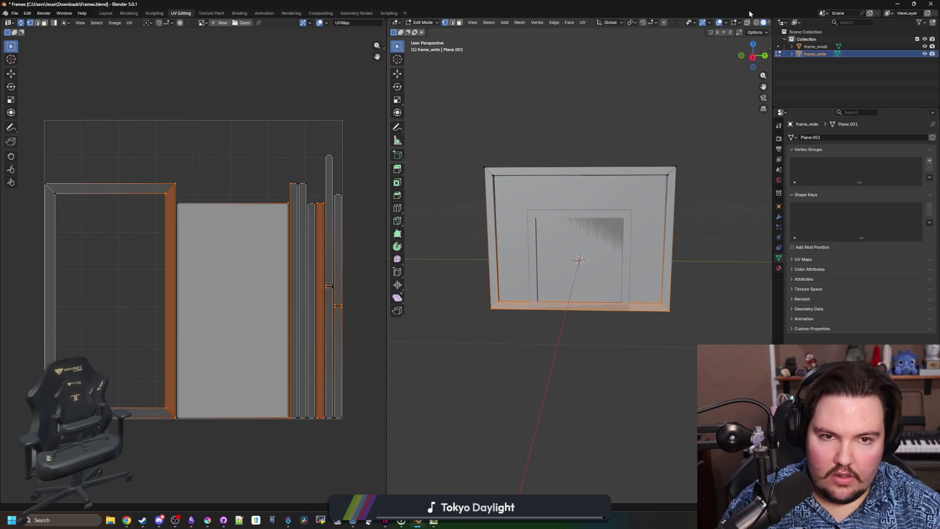
key(alt+z)
drag(717, 407, 462, 285)
key(alt+z)
key(g)
key(z)
click(472, 308)
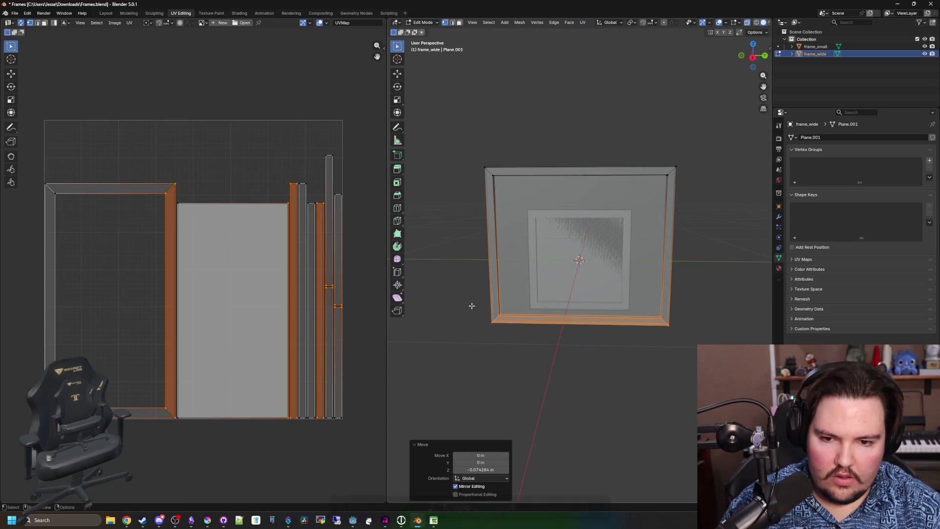
double_click(492, 468)
text(-0.1)
key(Return)
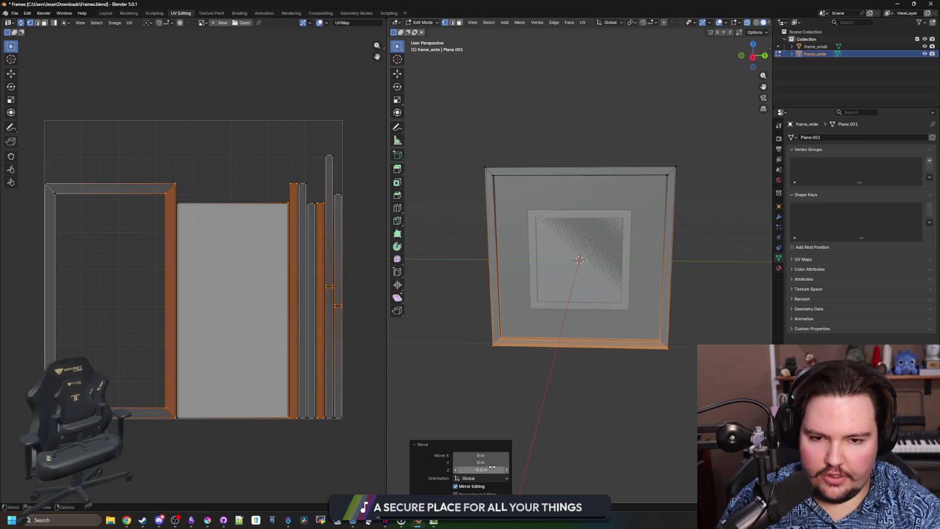
- Move the frame's right-side vertices 0.1 outward along Y
drag(729, 386, 639, 160)
key(g)
key(y)
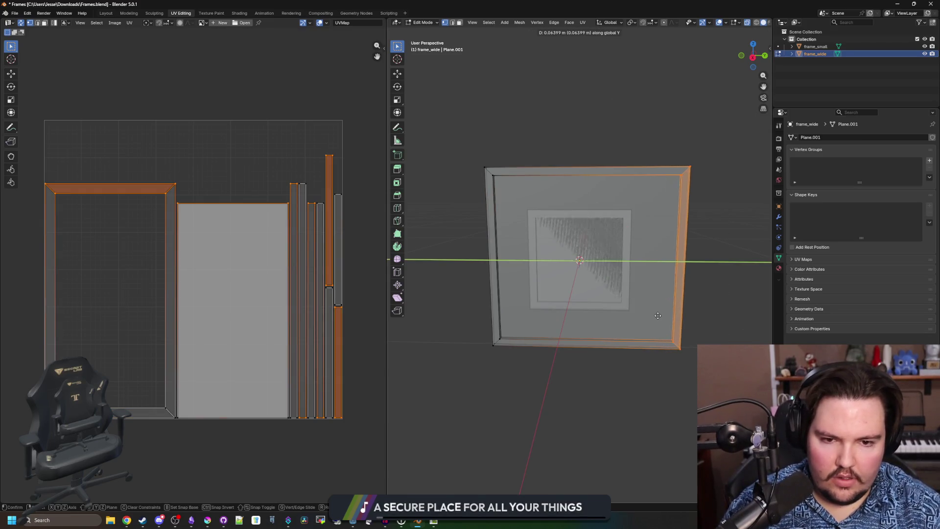
click(658, 161)
double_click(490, 462)
text(0.1)
key(Return)
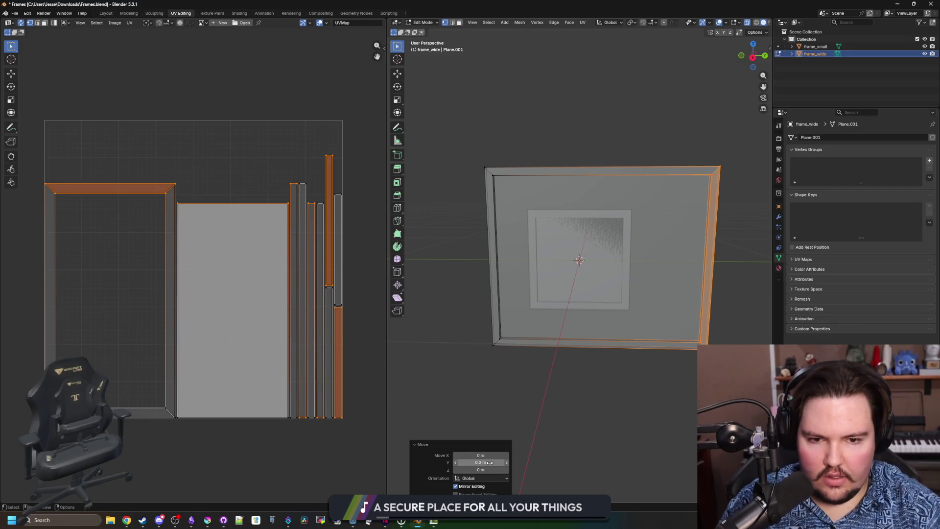
- Invert to the left-side vertices, push them outward, and return to Object Mode
key(ctrl+i)
key(g)
key(x)
key(Return)
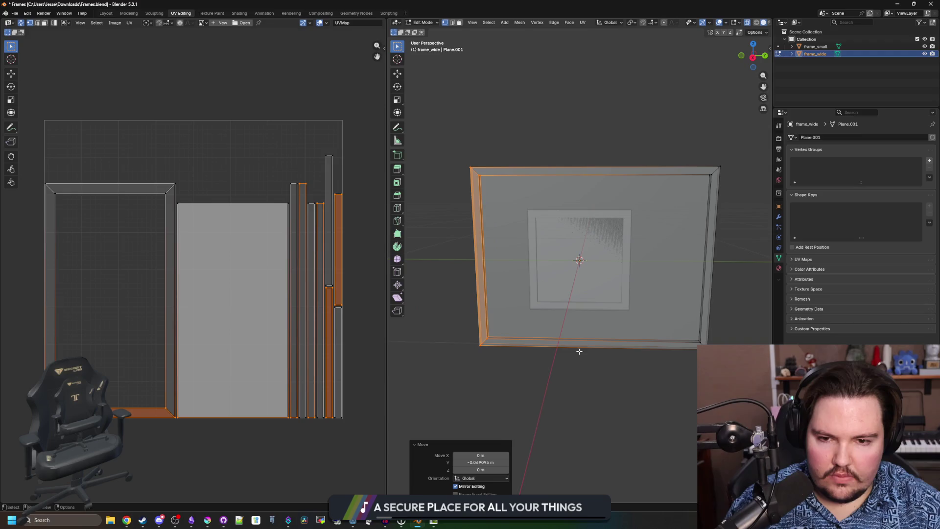
double_click(484, 462)
key(BackSpace)
text(-0.2)
key(Return)
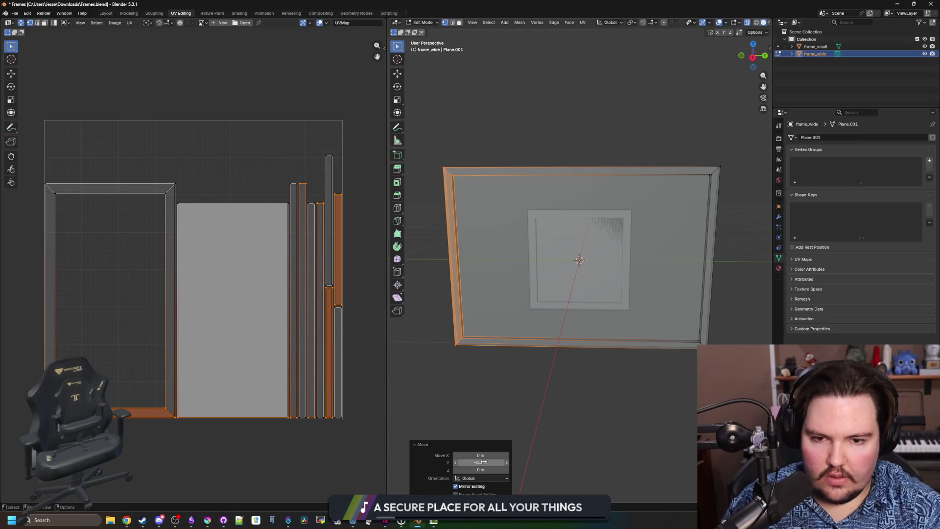
key(Tab)
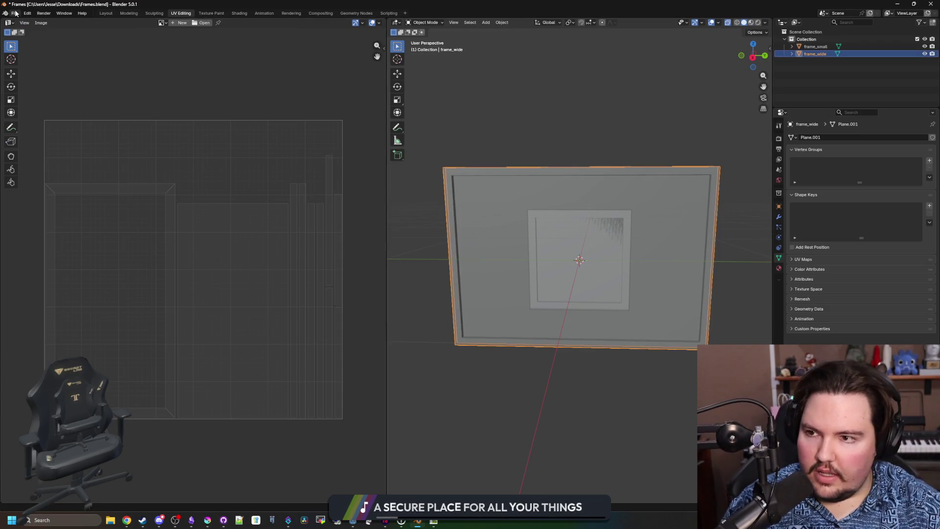
- Export the enlarged frame as a Wavefront OBJ named frame_large.obj
click(15, 12)
mouse_move(52, 125)
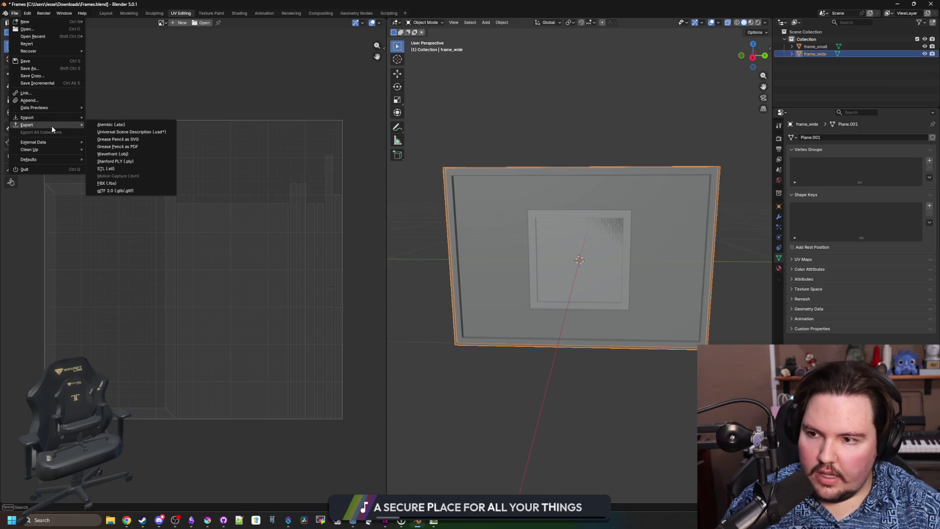
click(125, 154)
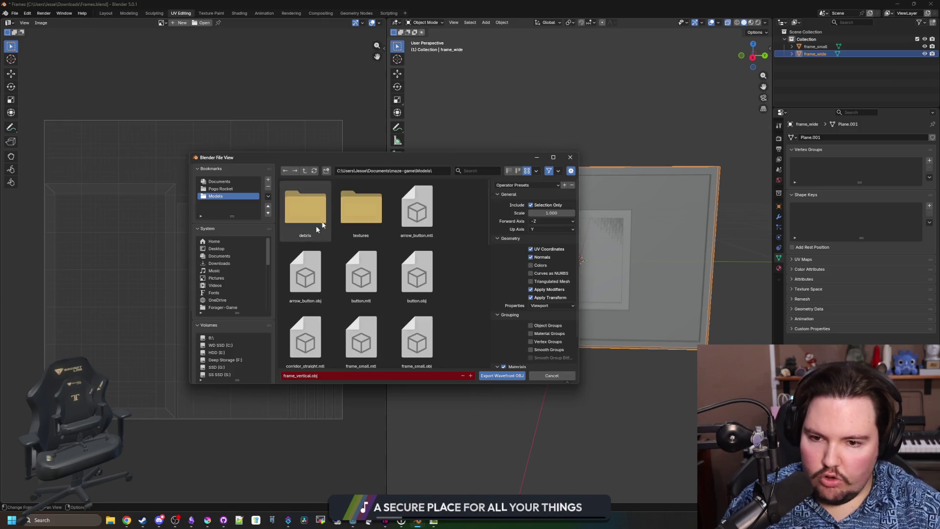
click(328, 377)
text(frame_large)
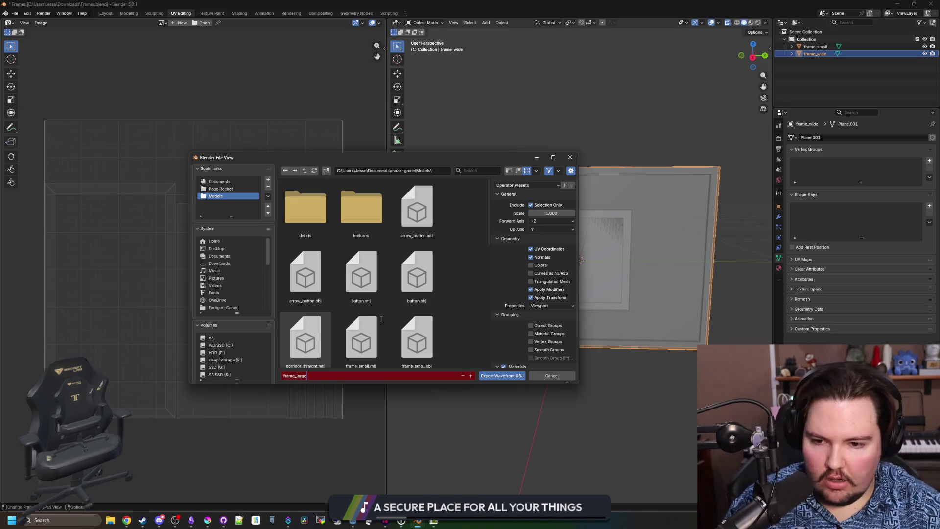
key(Return)
click(518, 374)
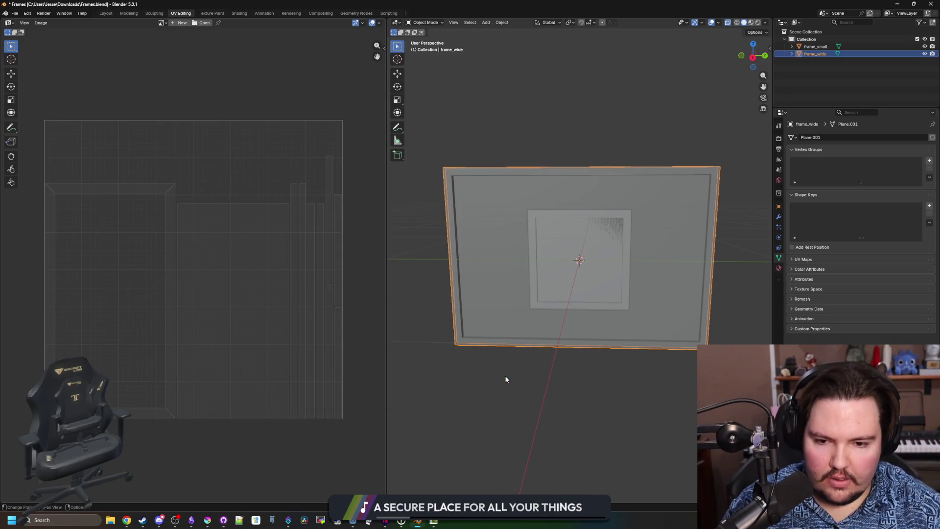
- Hide frame_wide and export frame_small as its own Wavefront OBJ
click(925, 54)
click(896, 45)
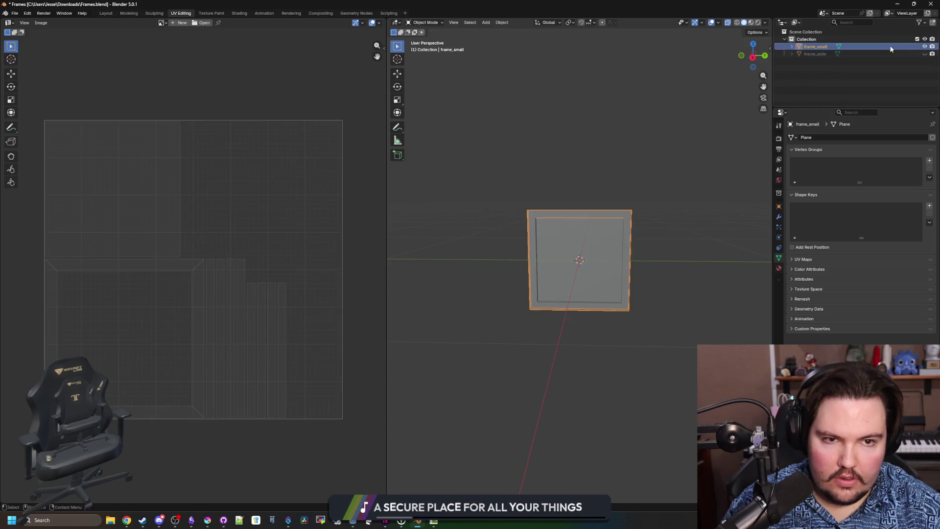
click(16, 15)
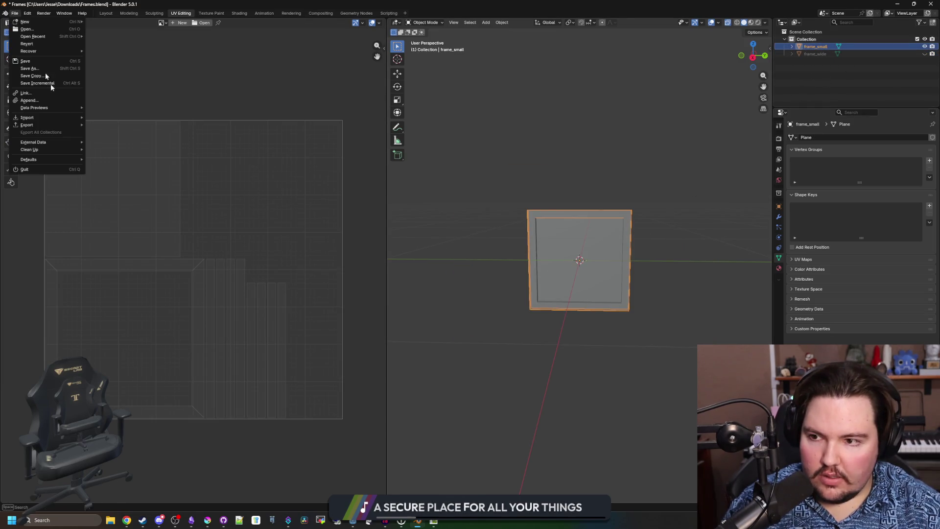
mouse_move(60, 123)
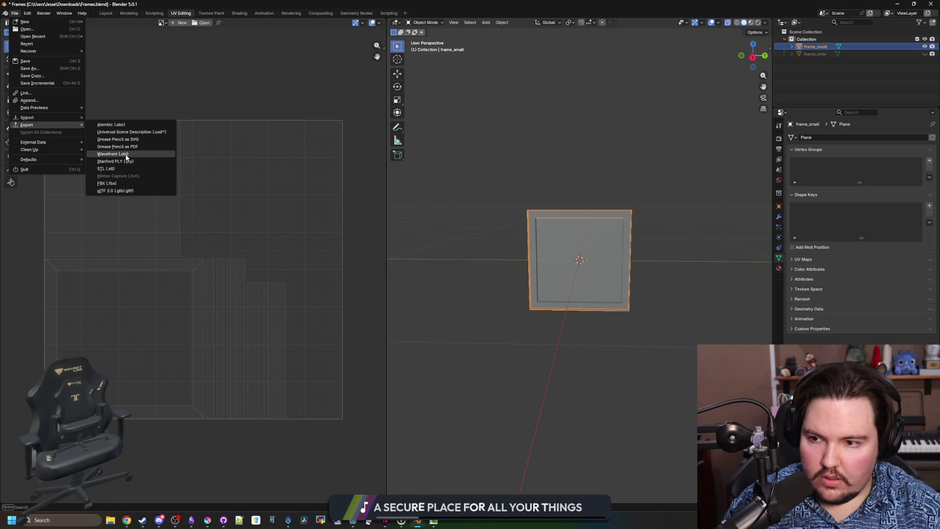
click(125, 154)
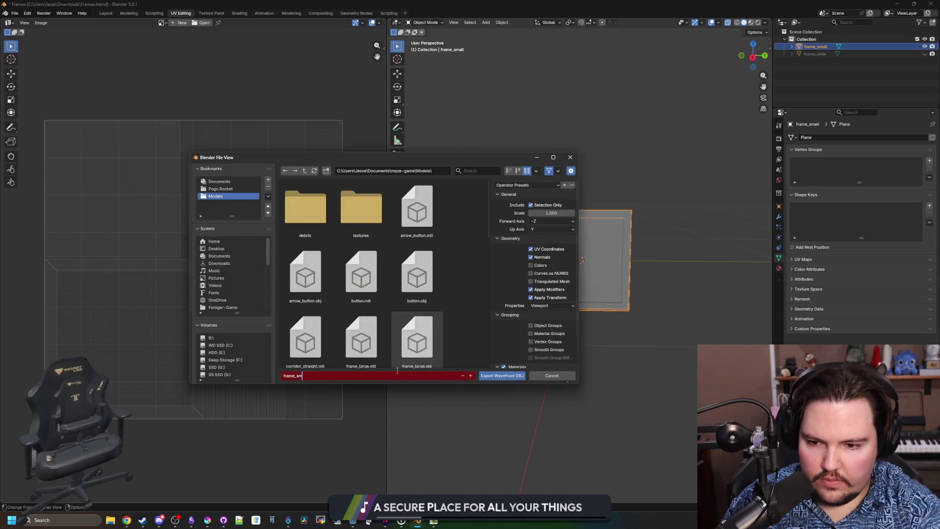
click(493, 376)
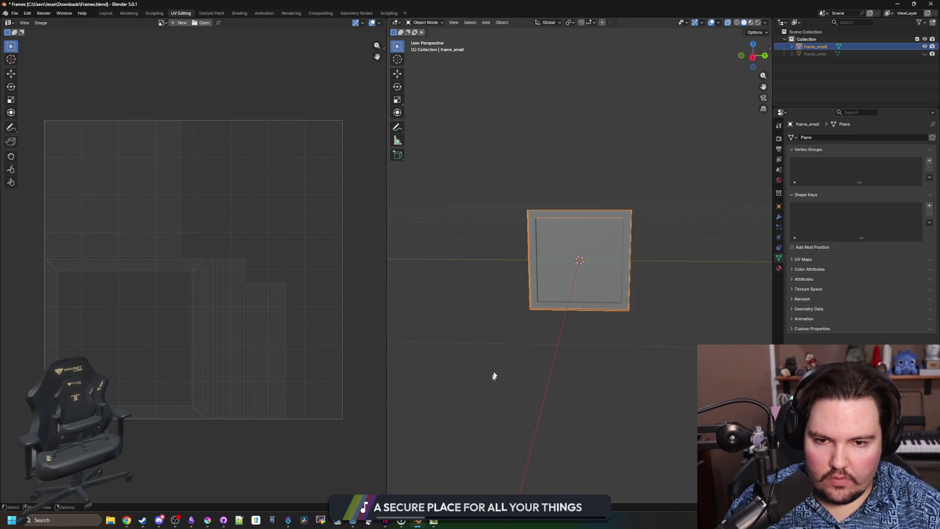
click(602, 167)
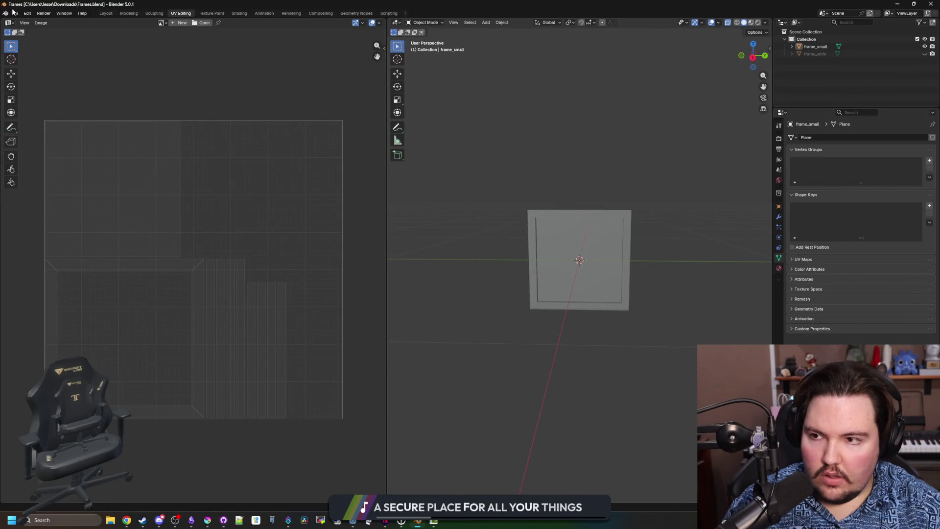
- Save As frames.blend into maze-game/Models, then Alt+Tab back to Godot
click(13, 11)
click(29, 71)
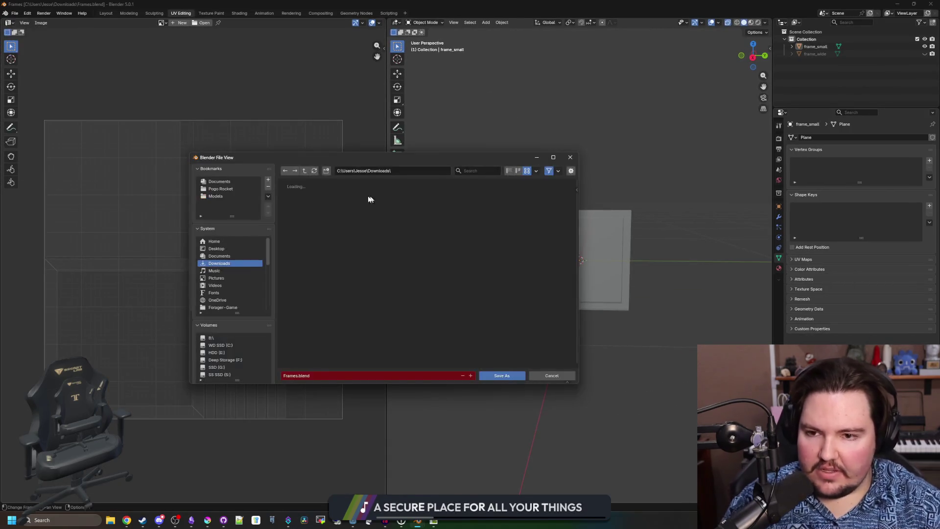
click(214, 240)
scroll(234, 278, down, 5)
click(227, 278)
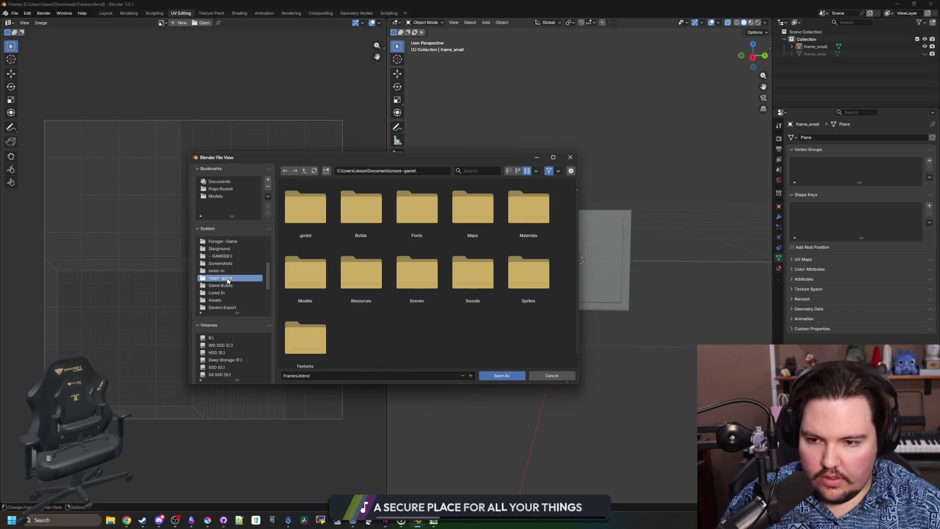
double_click(304, 281)
click(324, 375)
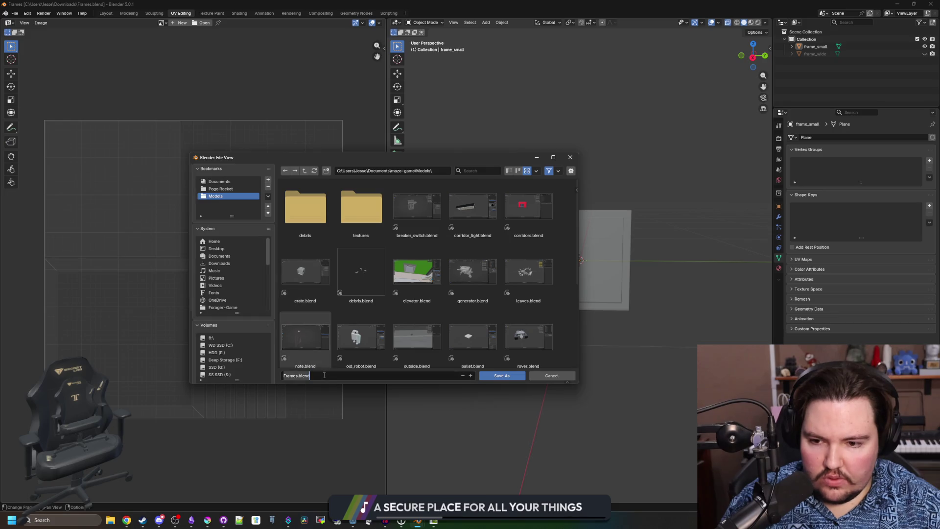
text(frames)
click(502, 376)
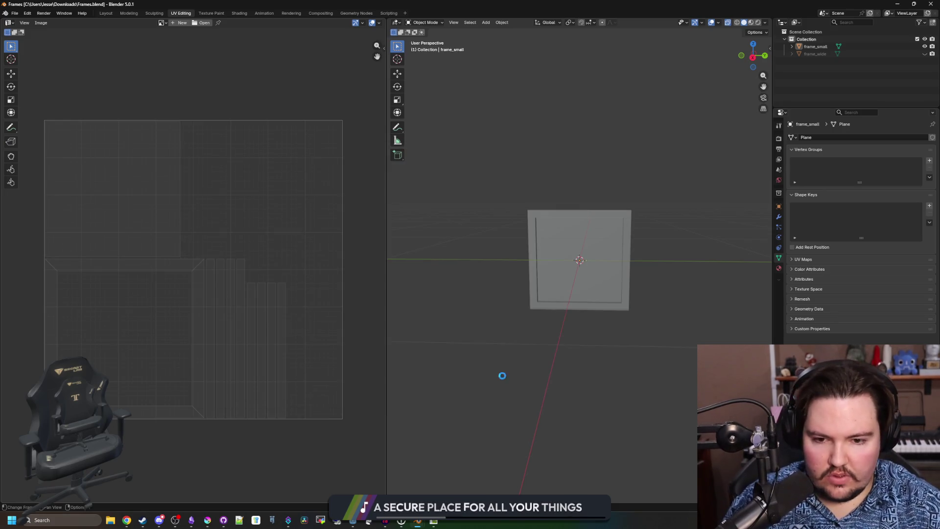
key(alt+Tab)
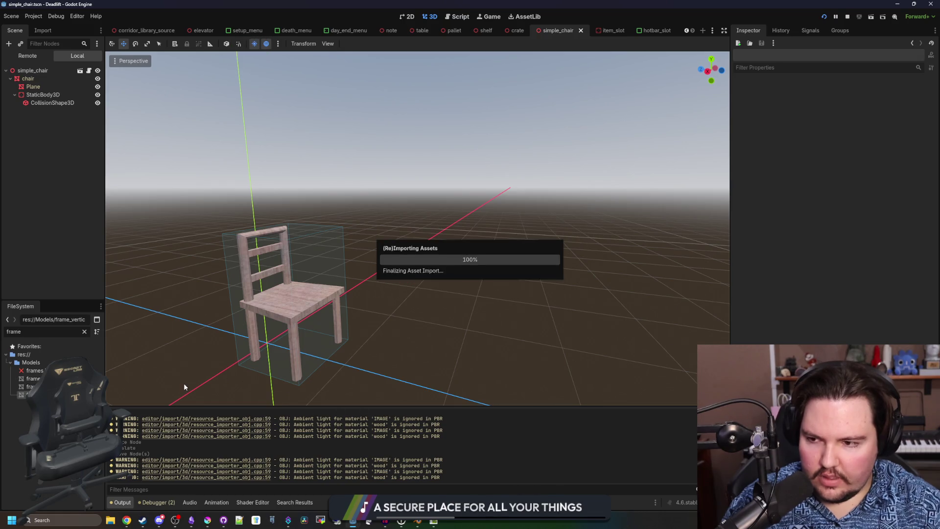
- Test-place the vertical, small and large frame models in the chair scene, then undo them
click(29, 394)
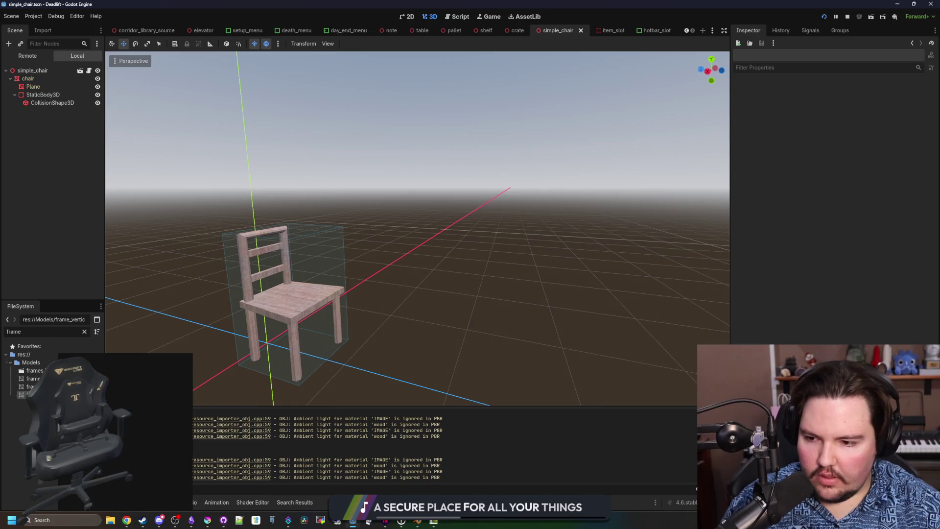
mouse_move(27, 395)
mouse_down()
mouse_move(488, 309)
mouse_move(460, 309)
mouse_up()
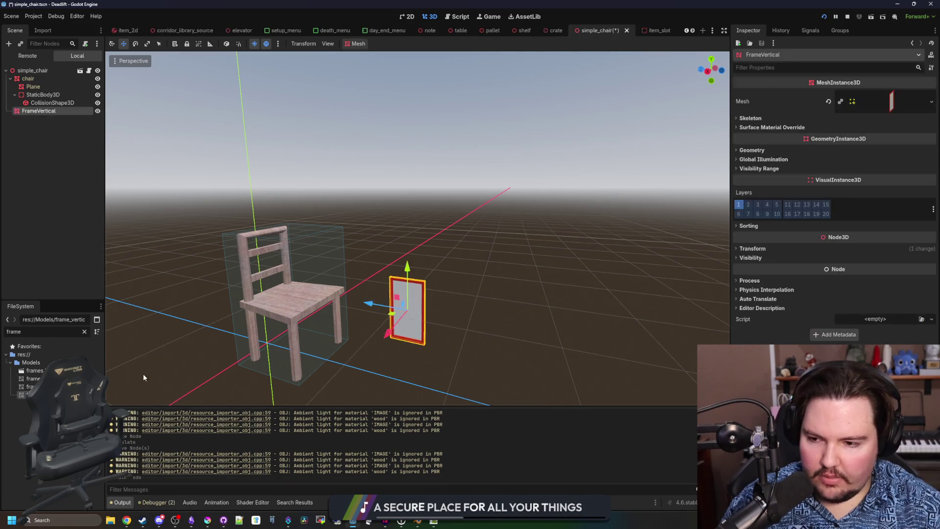
mouse_move(27, 387)
mouse_down()
mouse_move(500, 340)
mouse_move(460, 343)
mouse_up()
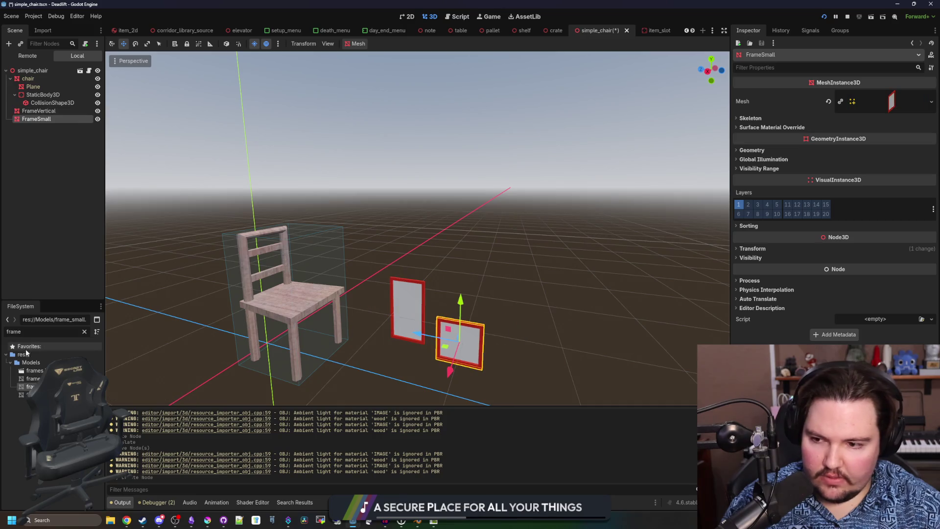
mouse_move(30, 378)
mouse_down()
mouse_move(513, 315)
mouse_move(564, 363)
mouse_move(510, 348)
mouse_up()
key(ctrl+z)
key(ctrl+z)
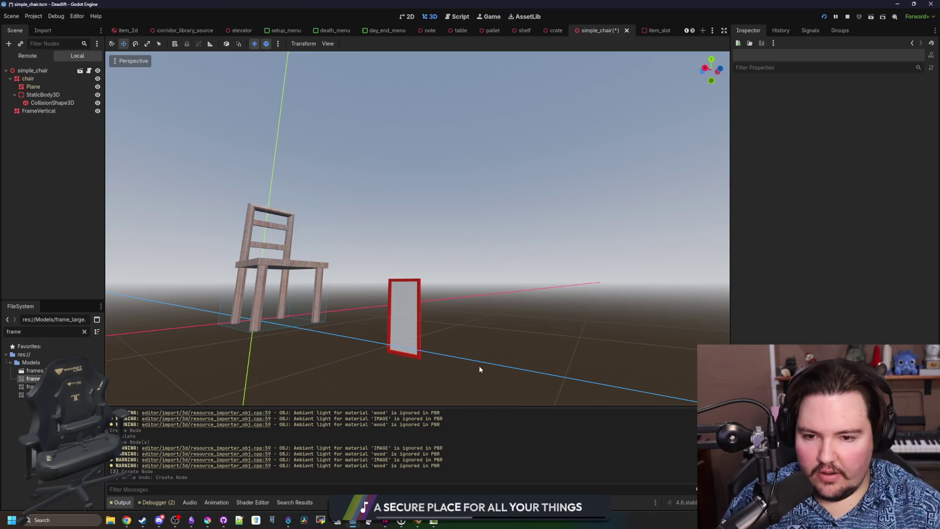
key(ctrl+z)
- Save the simple_chair scene and focus the FileSystem filter field
scroll(338, 343, down, 3)
drag(310, 319, 315, 349)
key(ctrl+s)
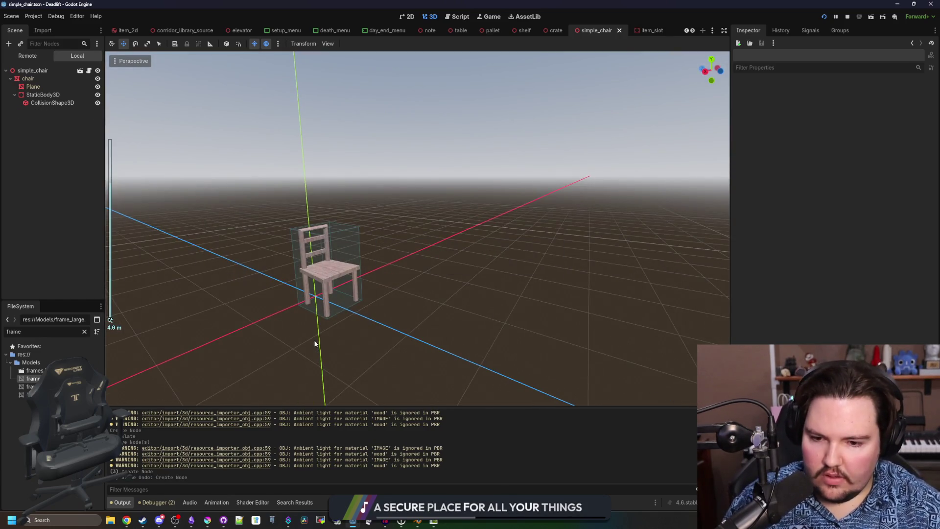
key(alt+Tab)
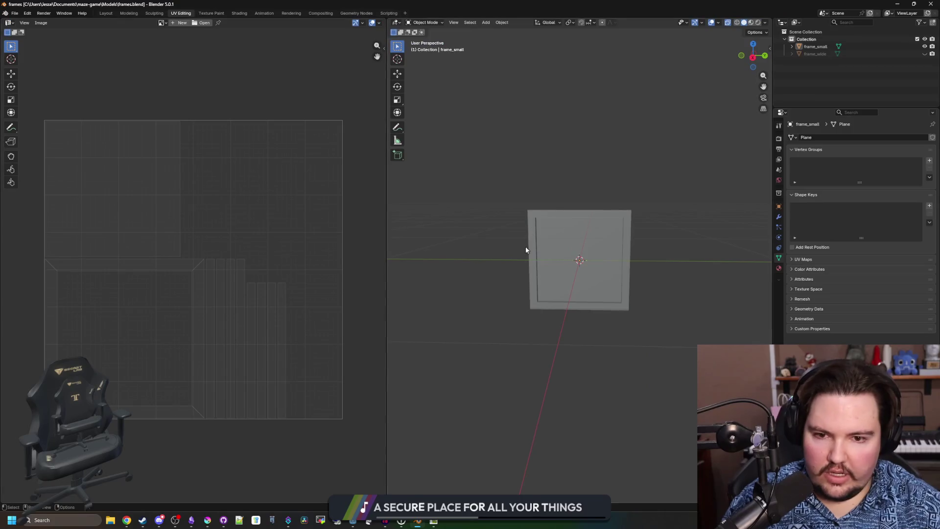
key(alt+Tab)
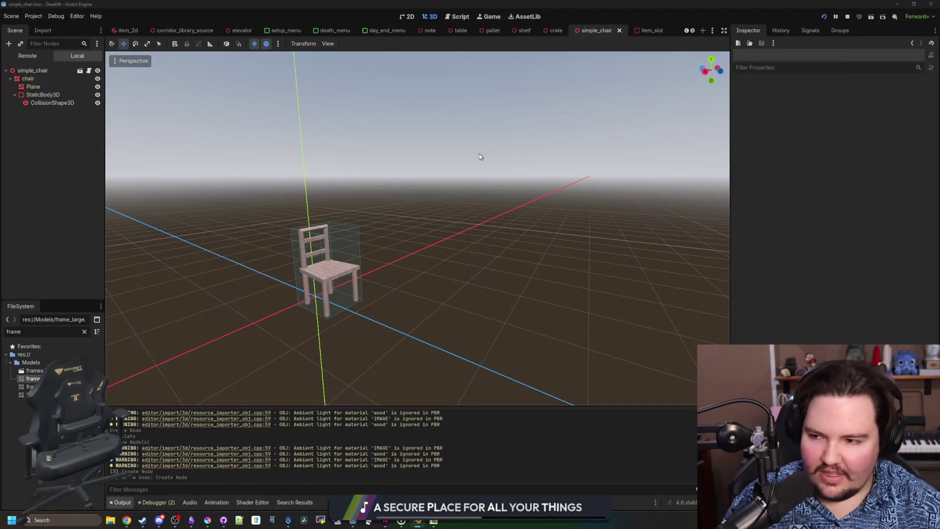
scroll(445, 242, down, 2)
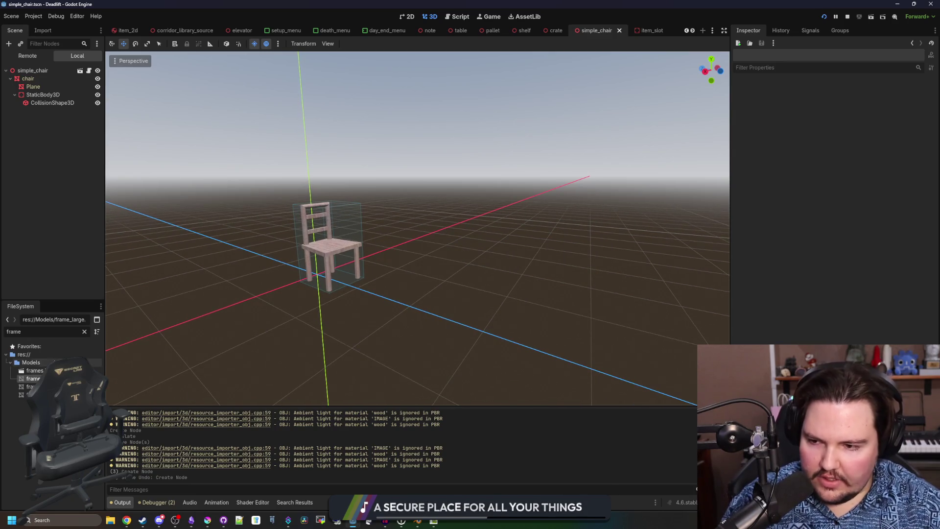
click(85, 332)
- Create a new 3D-rooted scene named picture_frame in the Scenes folder
text(sce)
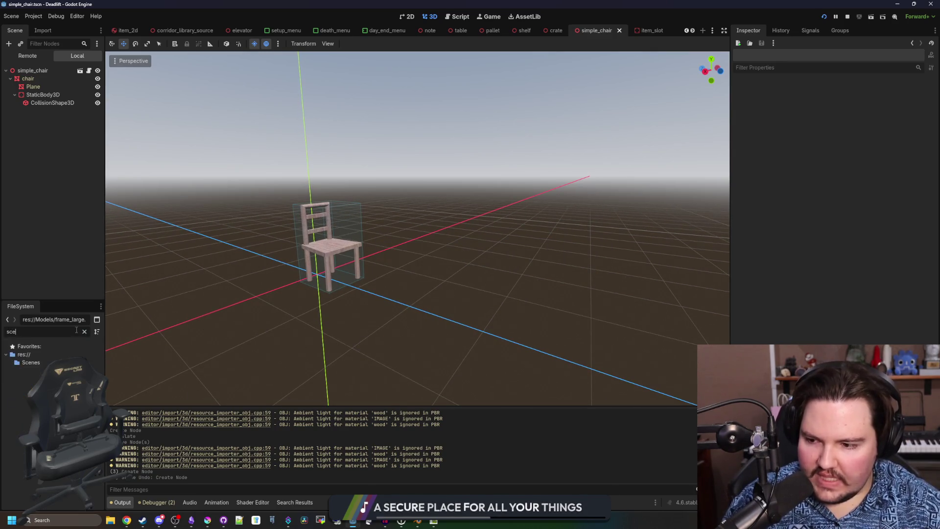
right_click(39, 363)
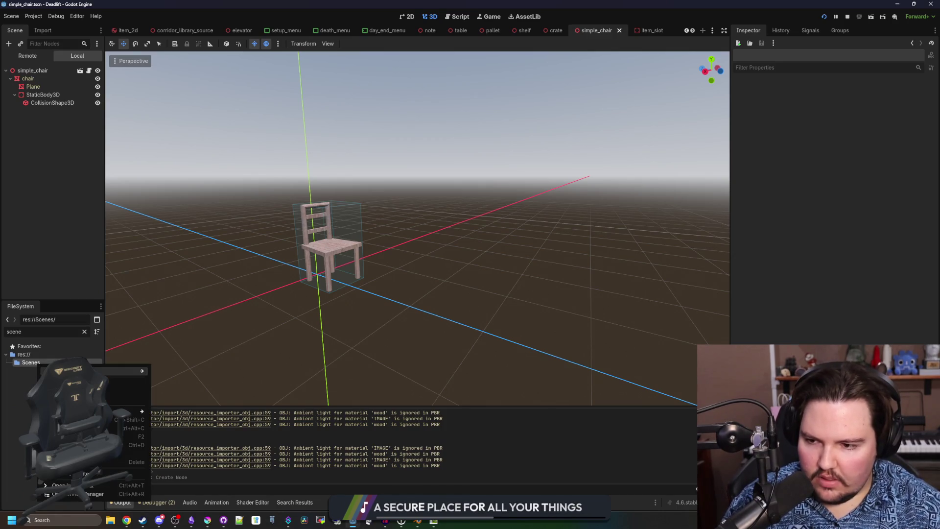
mouse_move(122, 370)
click(174, 379)
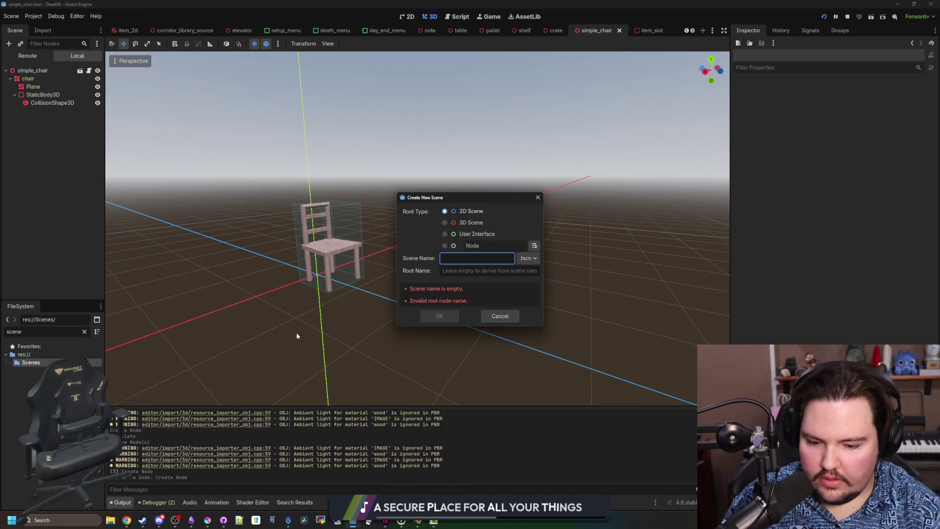
text(f)
key(BackSpace)
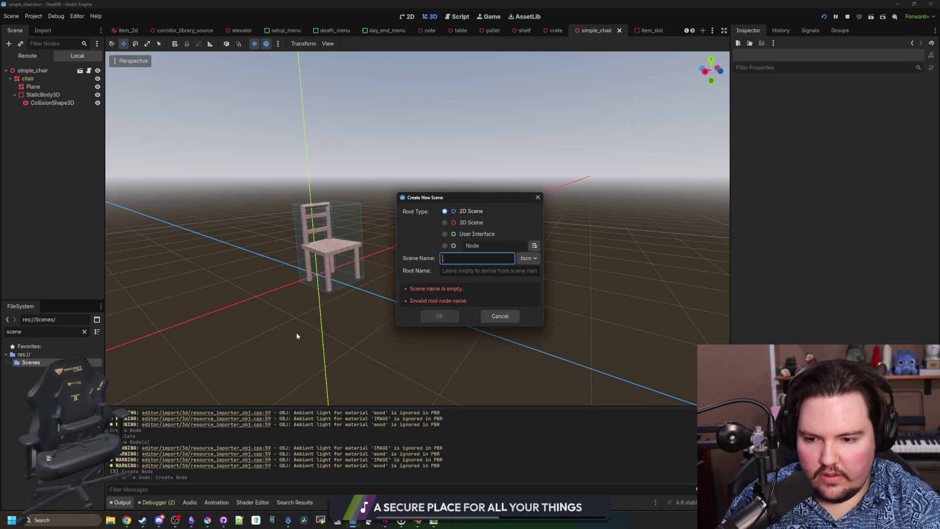
text(picture_frame)
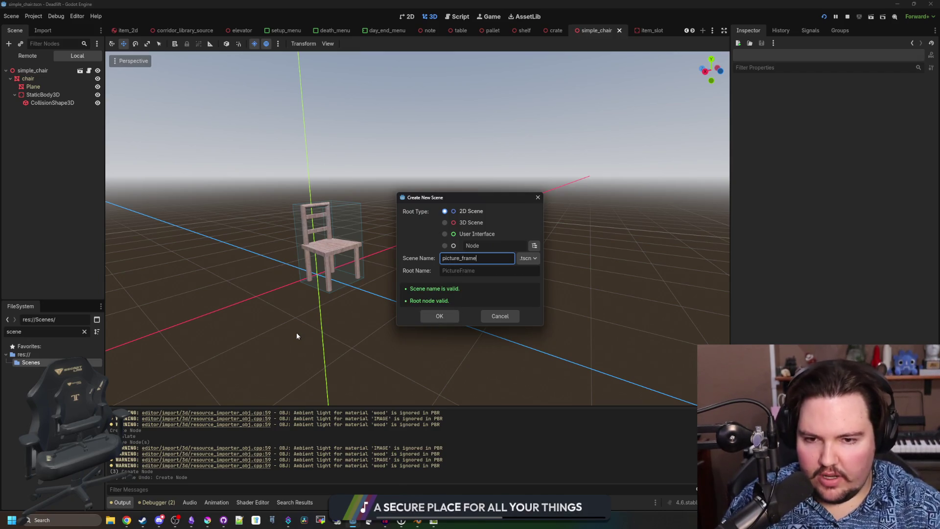
click(444, 222)
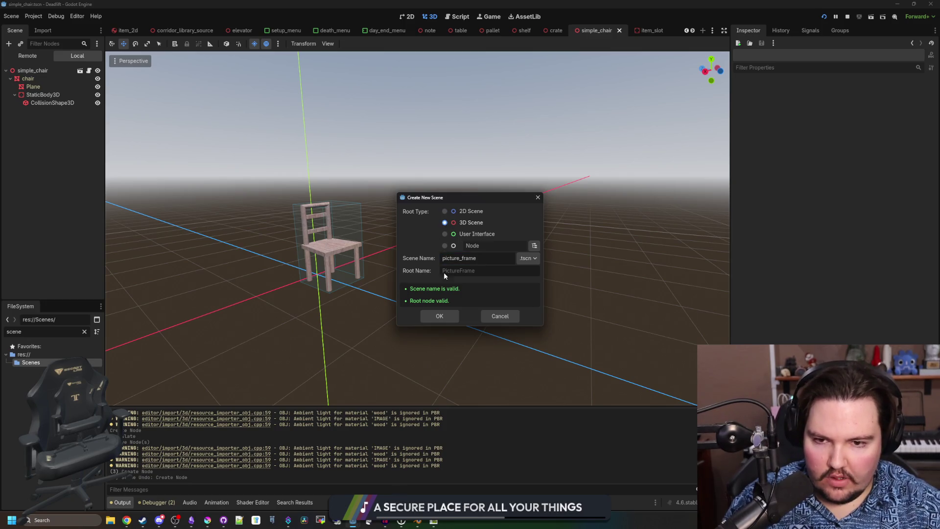
click(439, 316)
- Attach furniture.gd to the PictureFrame root node
click(84, 332)
text(furn)
drag(35, 371, 81, 83)
right_click(66, 71)
click(99, 87)
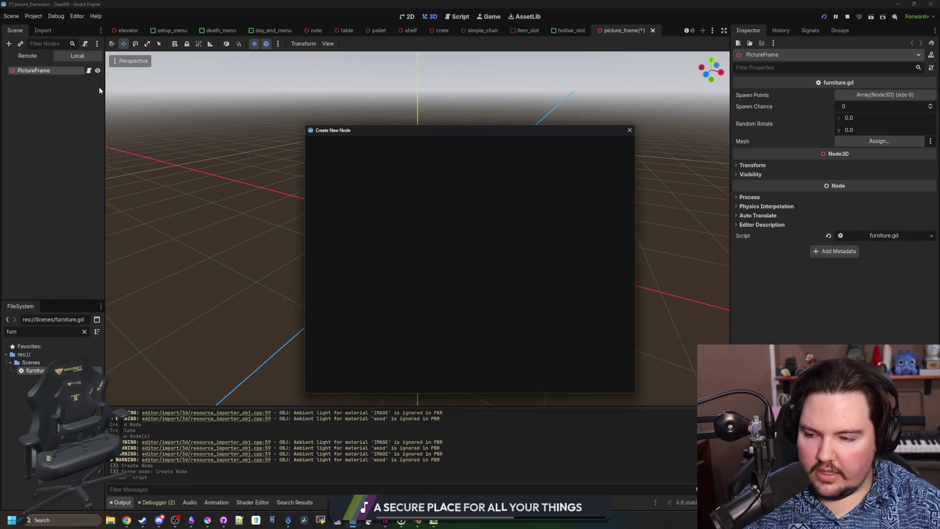
click(630, 129)
- Add the small, vertical and large frame models to the picture_frame scene
click(74, 332)
key(BackSpace)
key(BackSpace)
key(BackSpace)
text(ra)
mouse_move(27, 419)
mouse_down()
mouse_move(53, 45)
mouse_move(30, 73)
mouse_up()
drag(27, 419, 342, 258)
drag(27, 427, 392, 318)
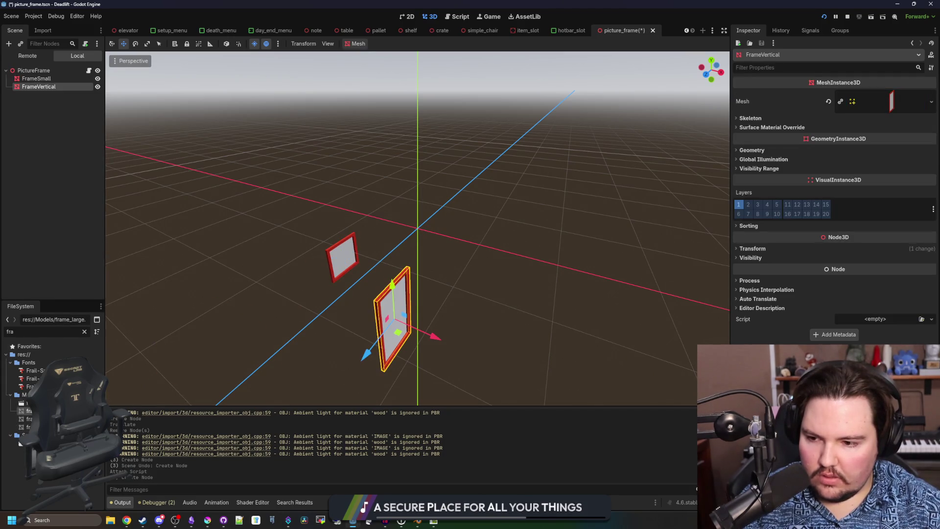
drag(27, 411, 521, 211)
- Set all three frames' X and Z positions to 0
click(37, 78)
shift+click(43, 95)
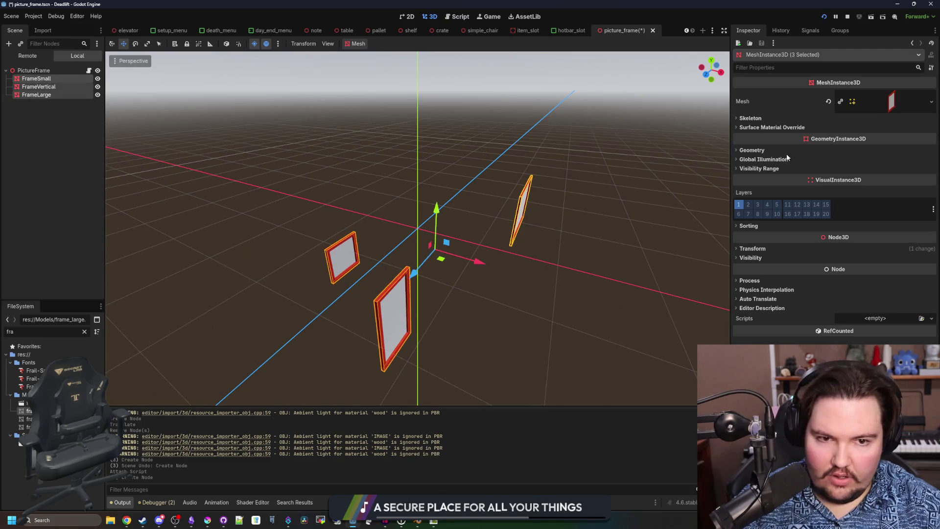
click(753, 248)
click(779, 271)
text(0)
click(901, 269)
text(0)
click(536, 273)
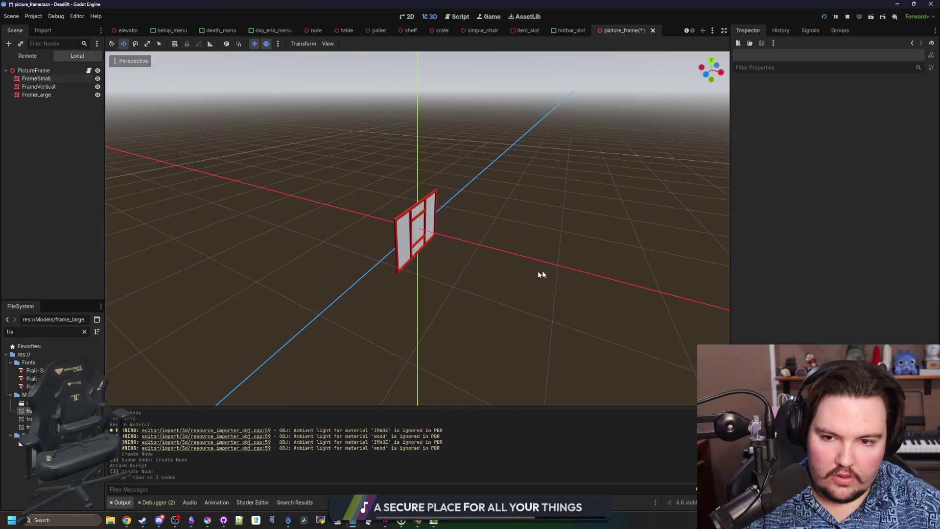
- Switch to a side view and hide FrameSmall and FrameVertical
key(KP_3)
scroll(425, 280, up, 5)
click(97, 79)
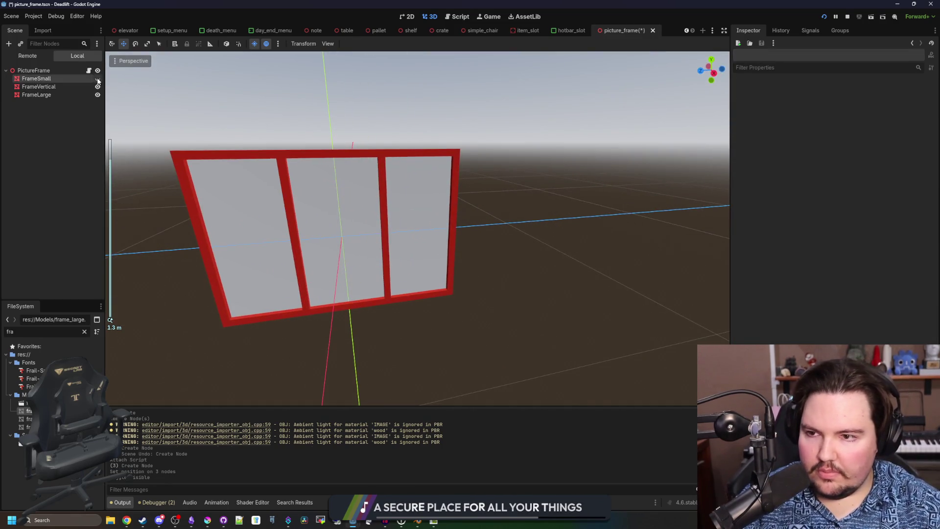
click(97, 87)
click(89, 70)
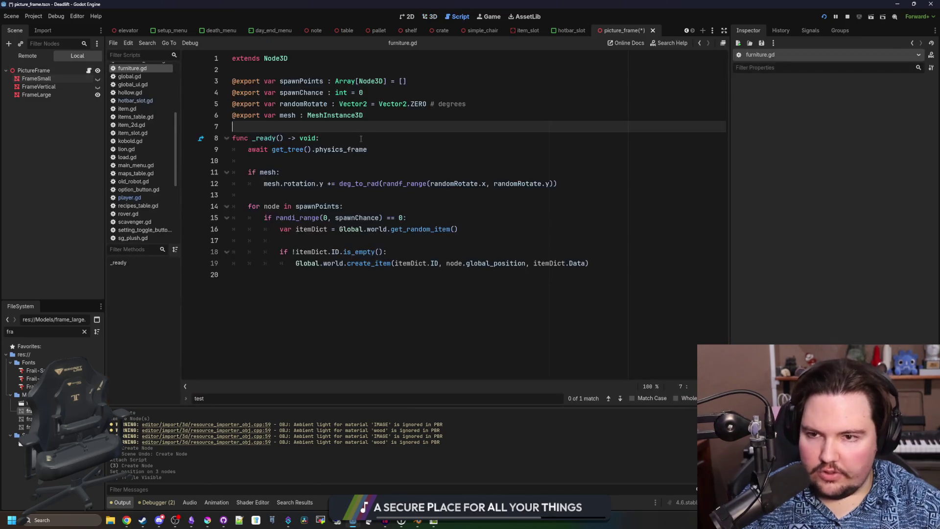
- Replace PictureFrame's script with a new picture_frame.gd holding the copied furniture code
key(ctrl+s)
click(578, 290)
key(ctrl+a)
key(ctrl+c)
click(34, 70)
click(85, 43)
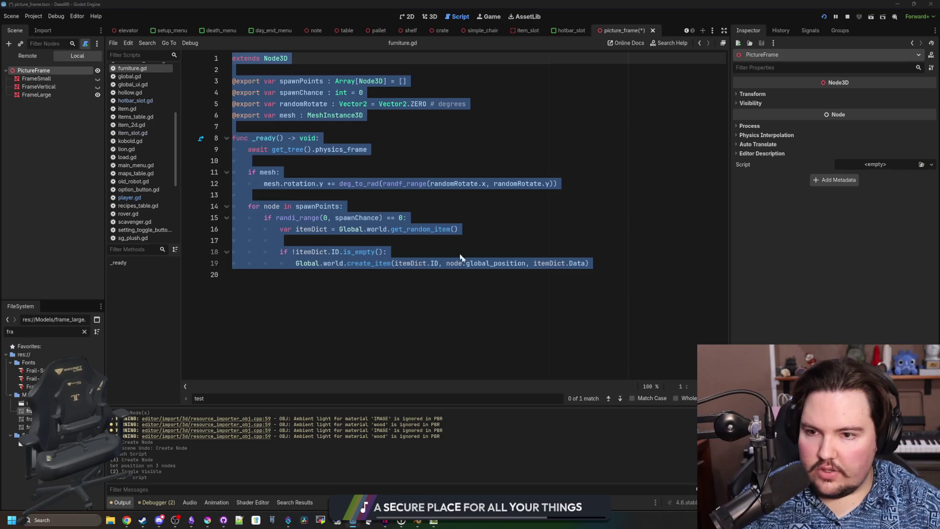
click(433, 322)
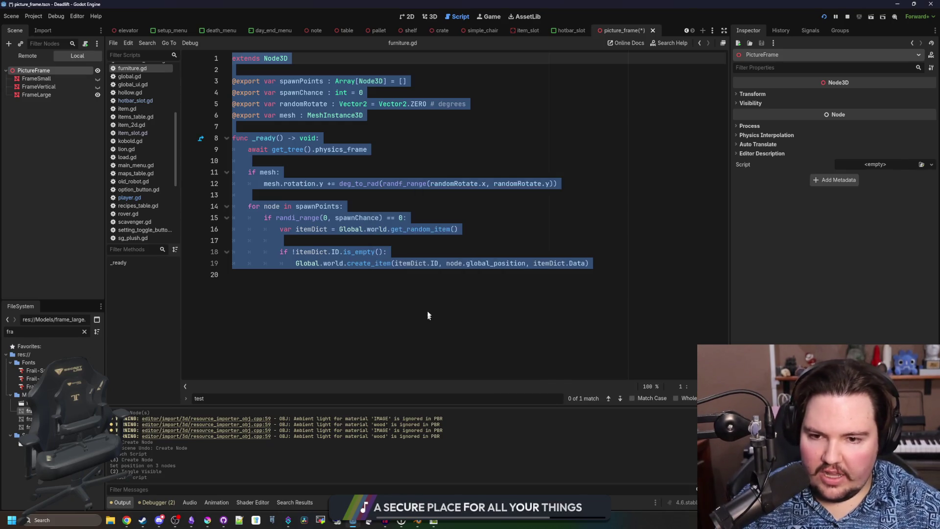
key(ctrl+a)
key(ctrl+v)
- Add class_name Furniture to furniture.gd and make picture_frame.gd extend Furniture
double_click(276, 58)
text(fu)
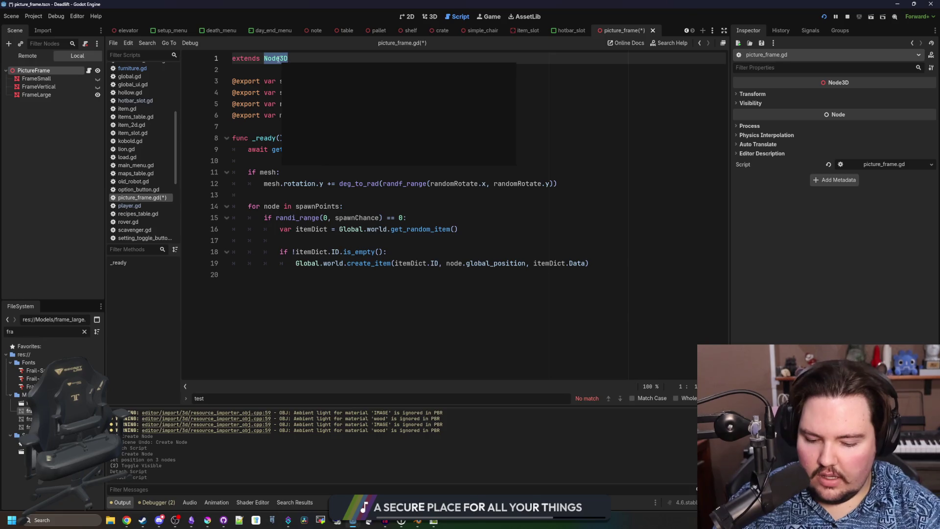
text(nc)
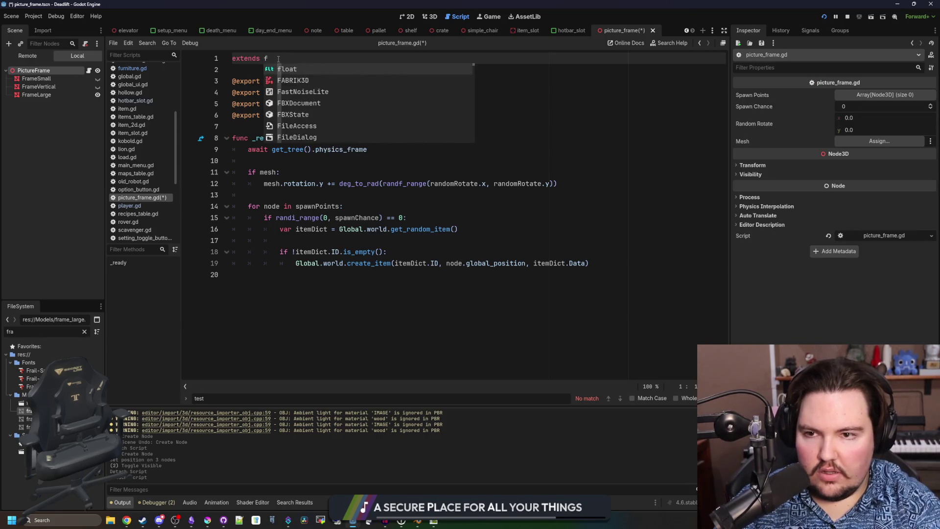
key(BackSpace)
key(BackSpace)
key(BackSpace)
key(BackSpace)
text(Furnityure)
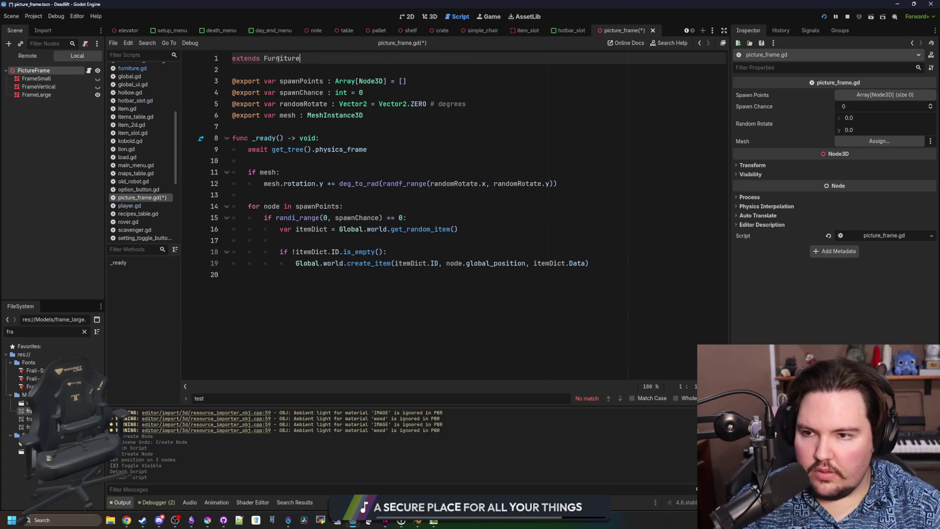
ctrl+click(278, 58)
key(ctrl+a)
click(235, 59)
text(class_ )
text(ame F)
text(iture)
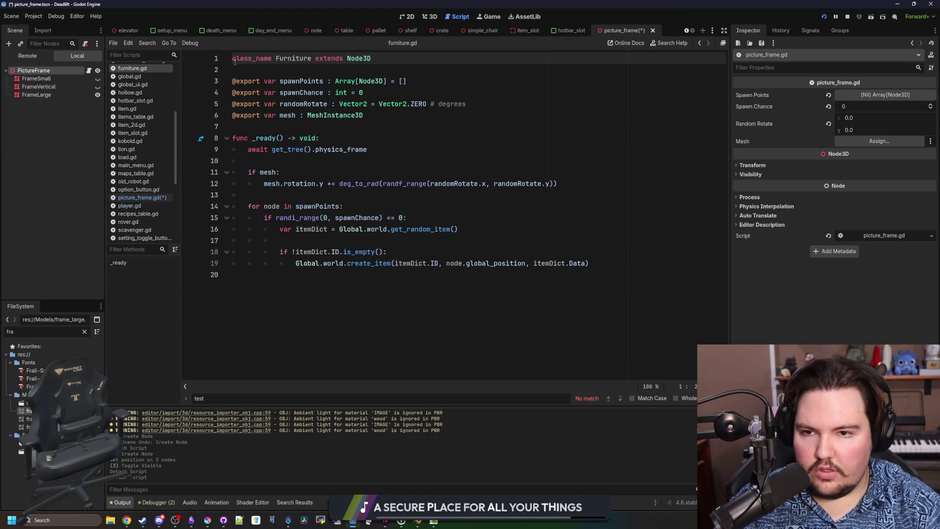
key(ctrl+s)
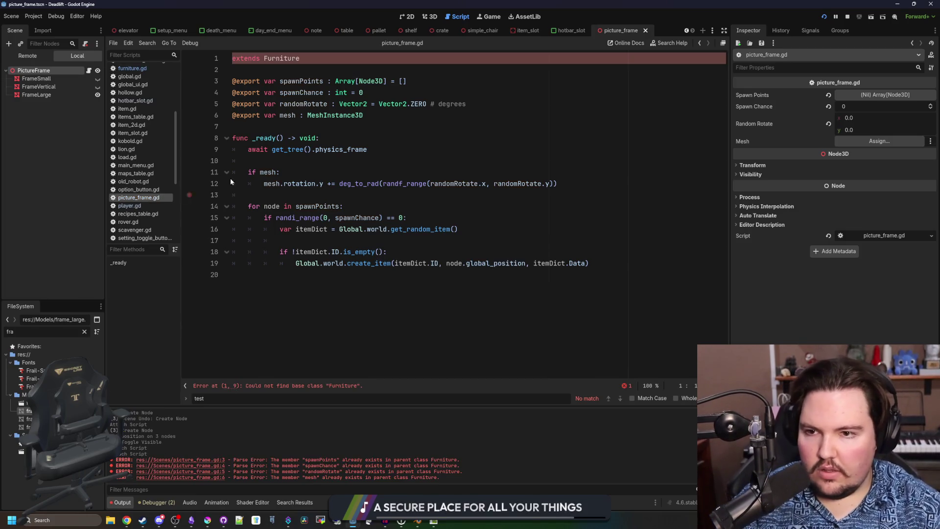
- Delete the duplicated exported variables and reduce _ready's body to a super() call
click(318, 68)
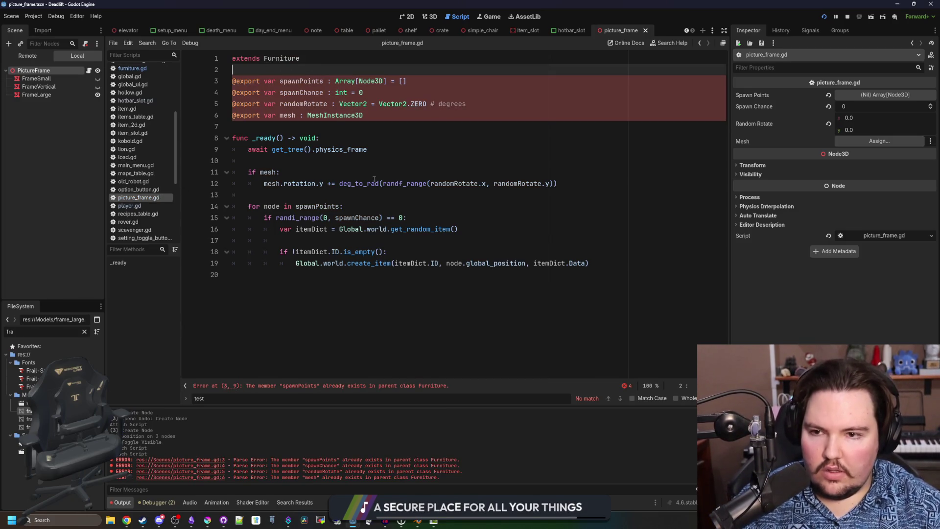
drag(377, 123, 232, 81)
key(BackSpace)
click(343, 104)
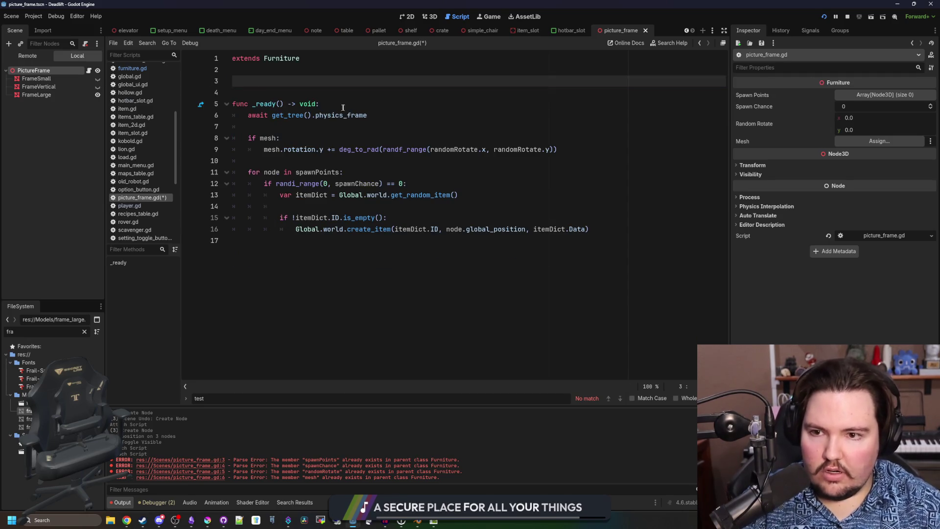
key(Return)
text(su)
mouse_move(589, 241)
mouse_down()
mouse_move(235, 229)
mouse_move(233, 126)
mouse_up()
key(BackSpace)
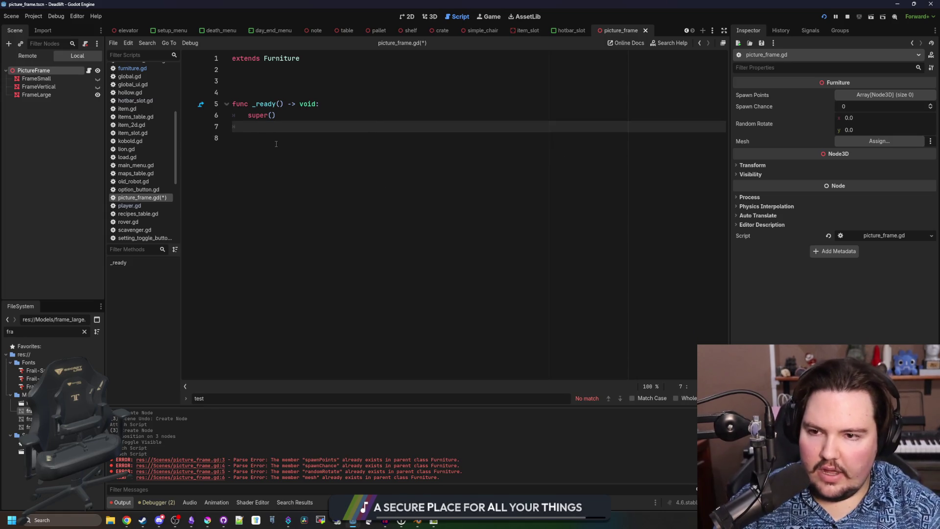
key(Return)
click(271, 90)
key(BackSpace)
key(BackSpace)
click(287, 104)
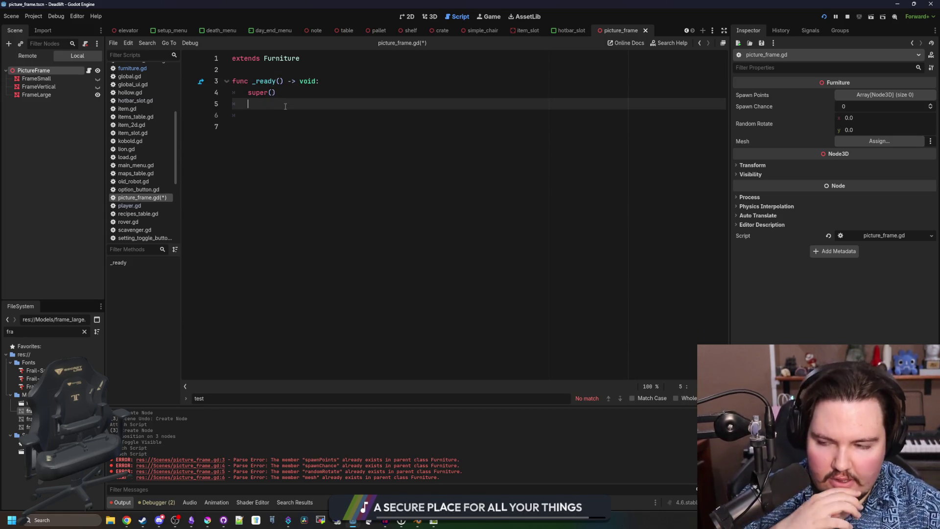
click(287, 112)
- Run the game with F6 to test the frame, then stop it
key(F6)
click(275, 126)
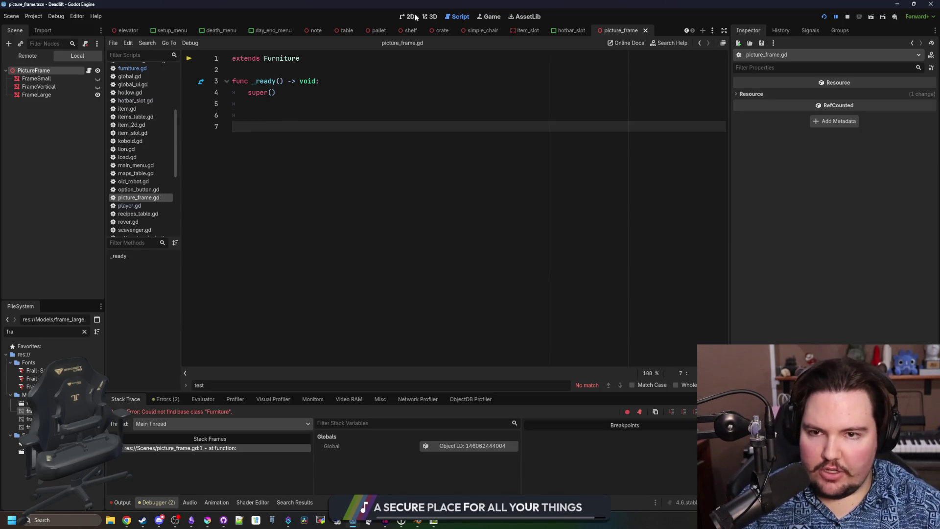
key(F8)
key(Up)
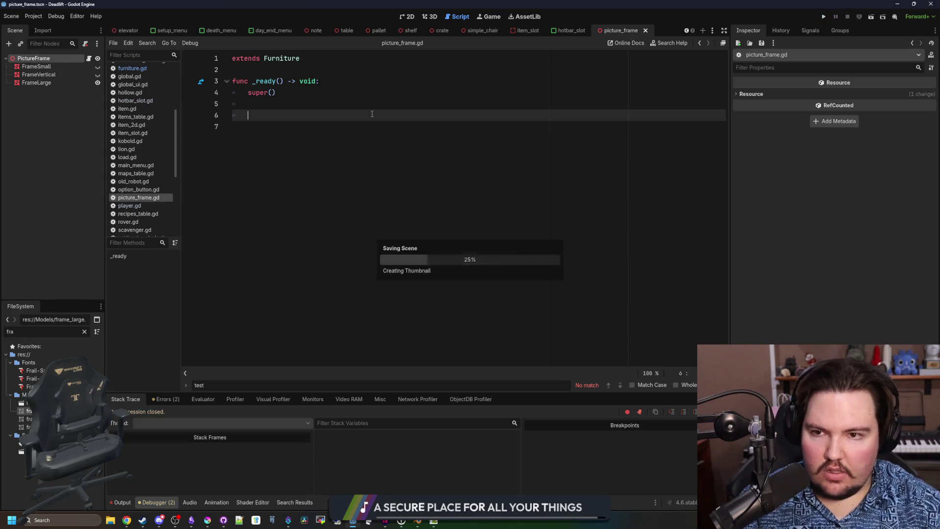
click(432, 17)
- Unhide FrameVertical and FrameSmall and apply the wood material to all three frames
click(36, 66)
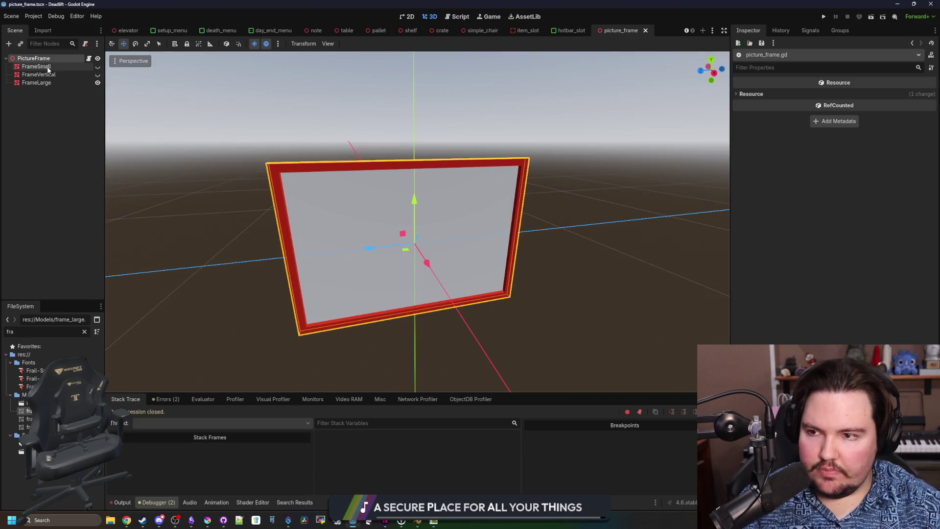
click(97, 74)
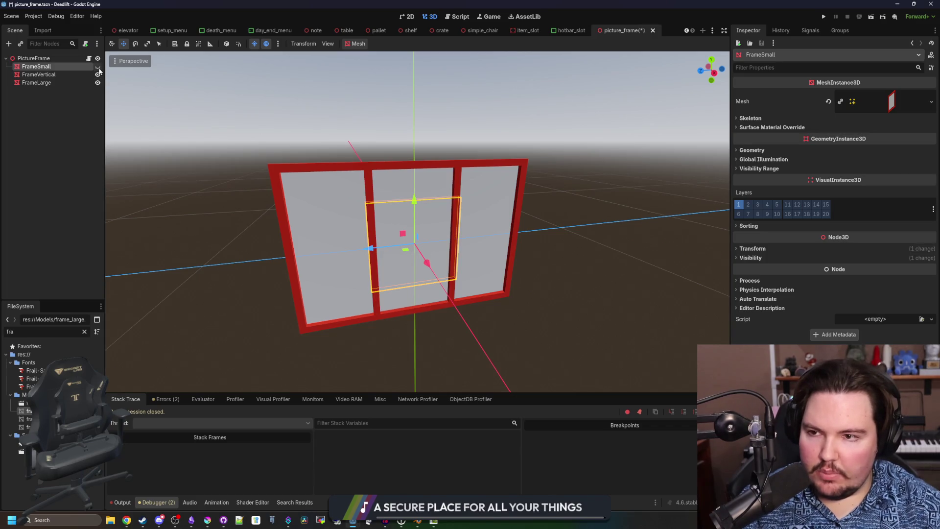
click(97, 66)
shift+click(36, 82)
click(771, 127)
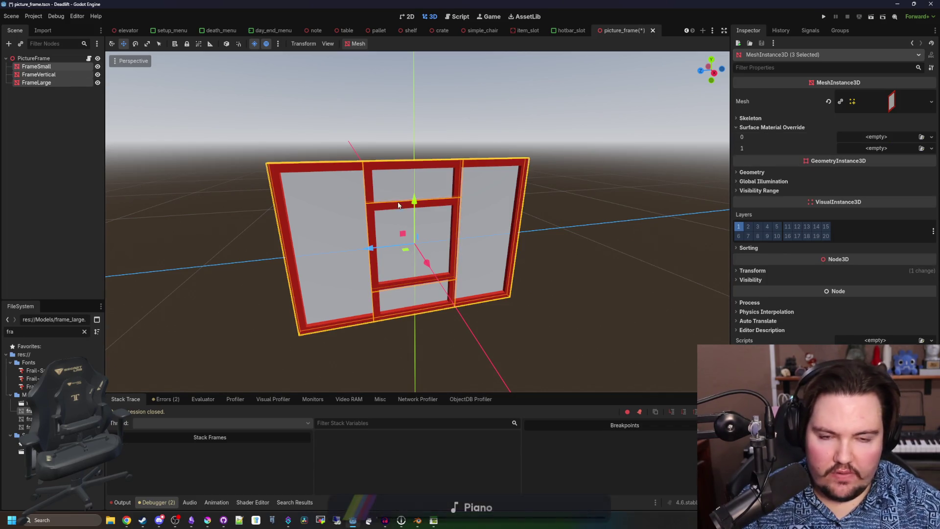
click(84, 331)
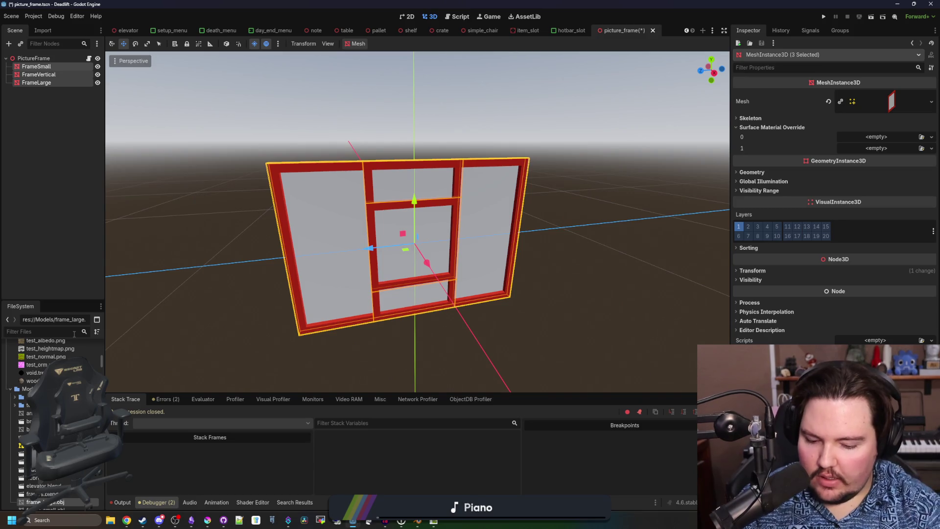
text(wood)
mouse_move(34, 371)
mouse_down()
mouse_move(882, 152)
mouse_move(877, 137)
mouse_up()
scroll(487, 244, up, 3)
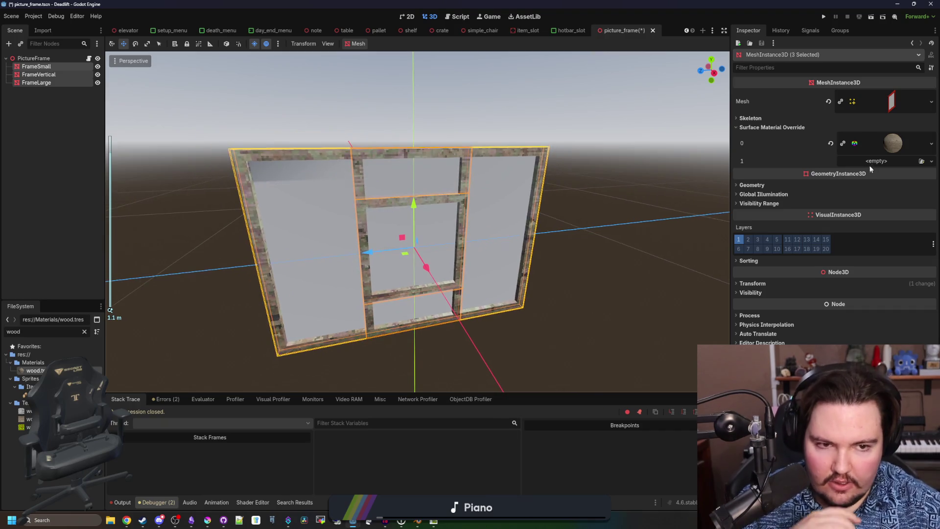
click(594, 233)
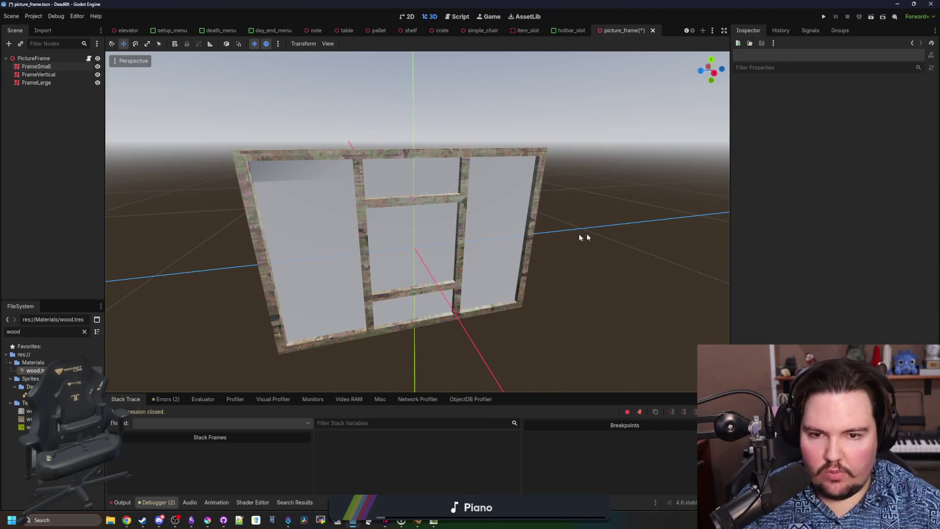
- Save the picture_frame scene
key(ctrl+s)
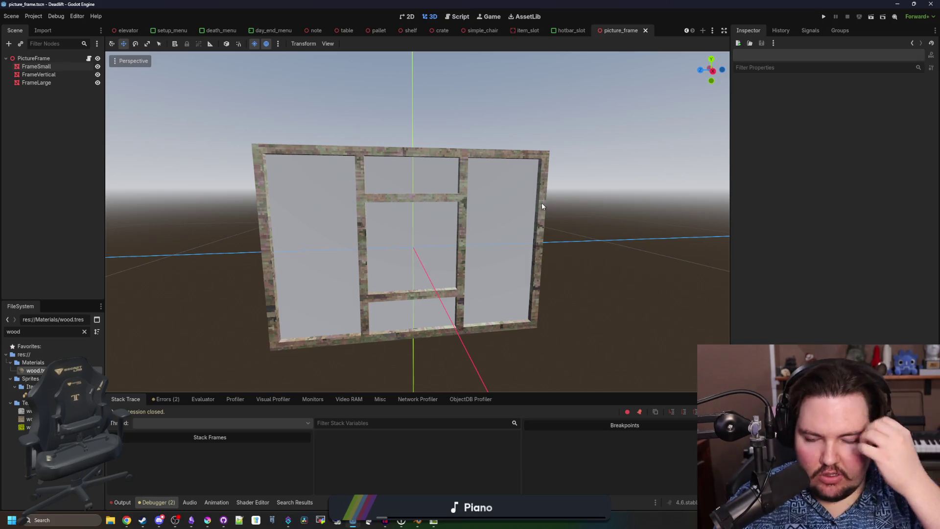
key(ctrl+s)
key(ctrl+s)
key(ctrl+s)
key(ctrl+s)
scroll(449, 236, down, 2)
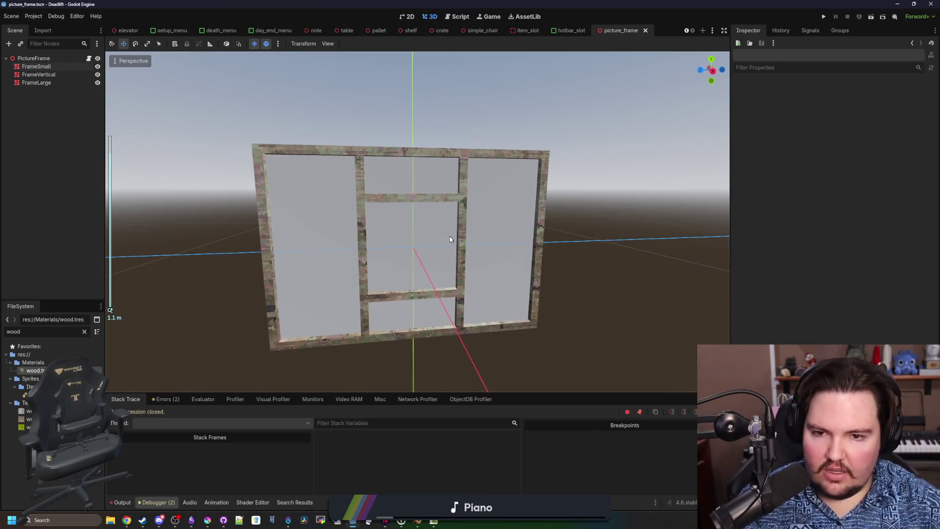
scroll(458, 218, up, 2)
key(ctrl+s)
key(ctrl+s)
- Give FrameLarge's empty second surface override a new StandardMaterial3D
click(38, 75)
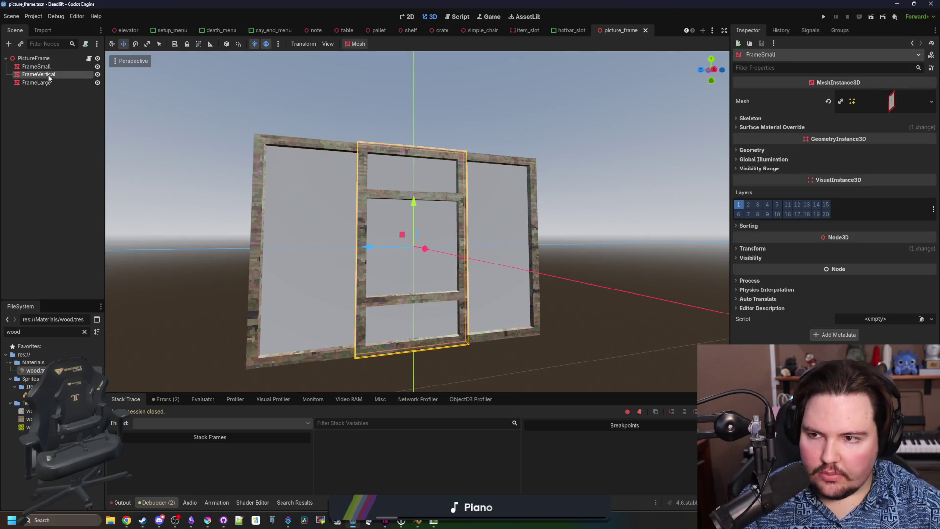
click(49, 81)
click(55, 74)
click(55, 82)
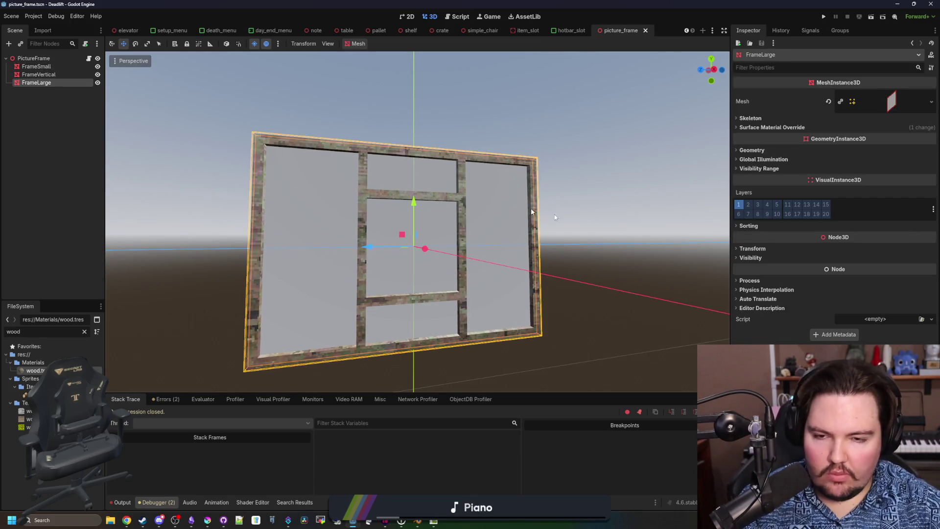
click(756, 128)
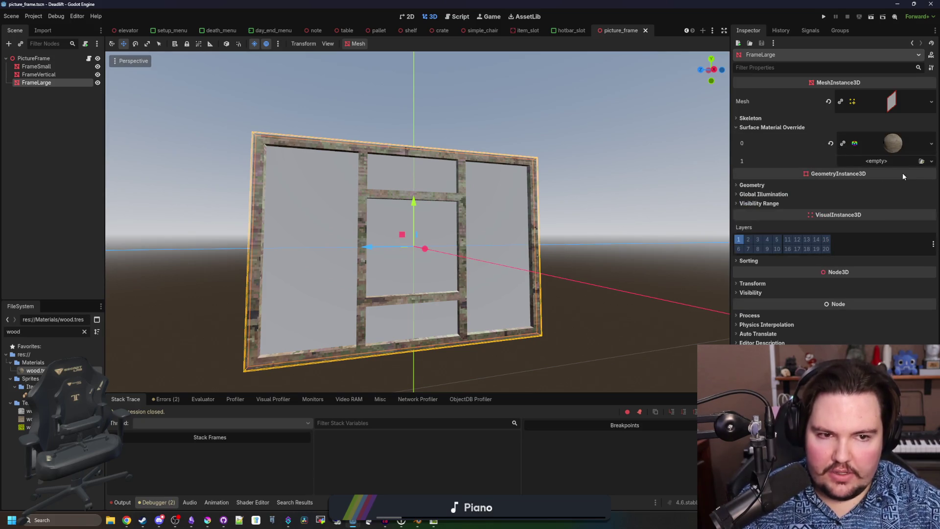
click(880, 161)
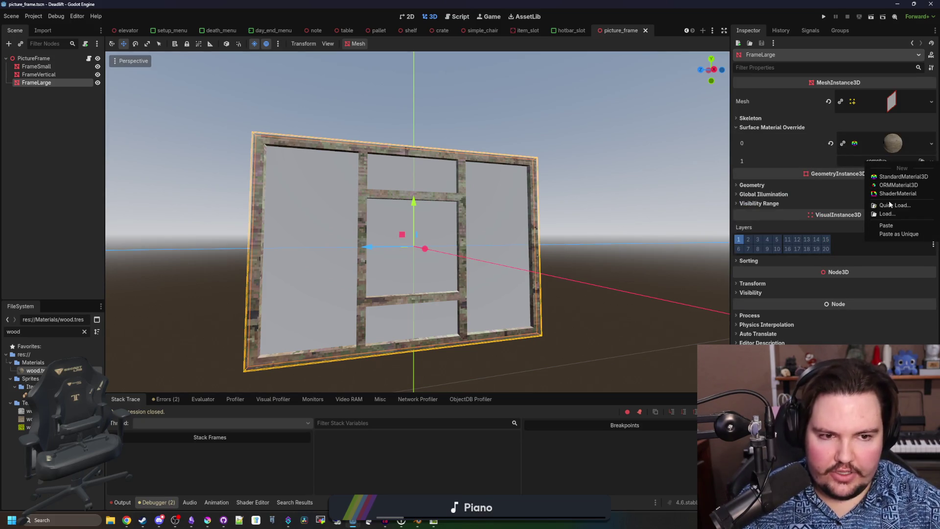
click(886, 177)
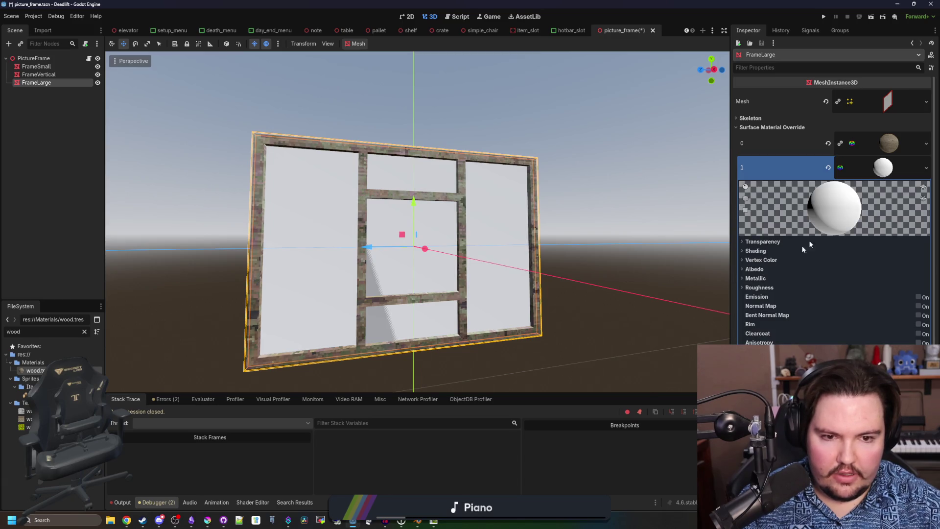
- Quick-load the Deadlift logo as that material's albedo texture
click(754, 269)
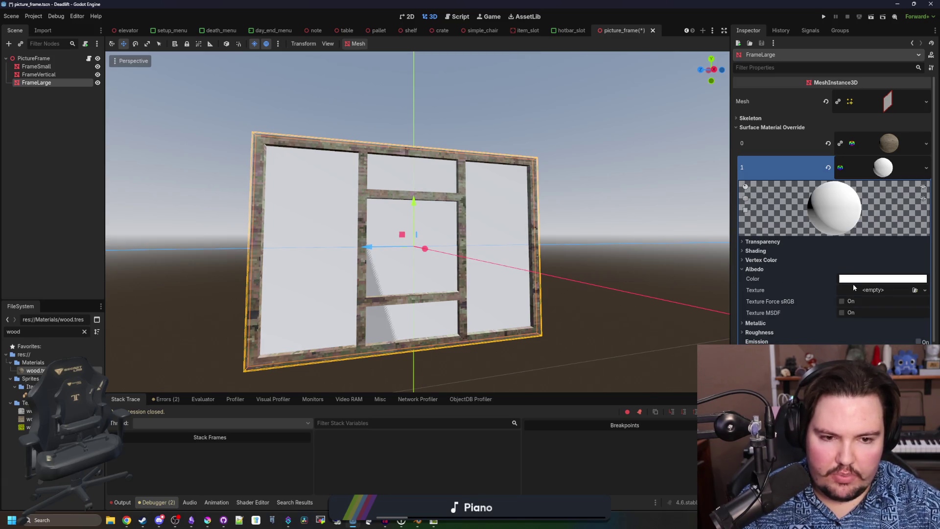
click(857, 288)
click(869, 436)
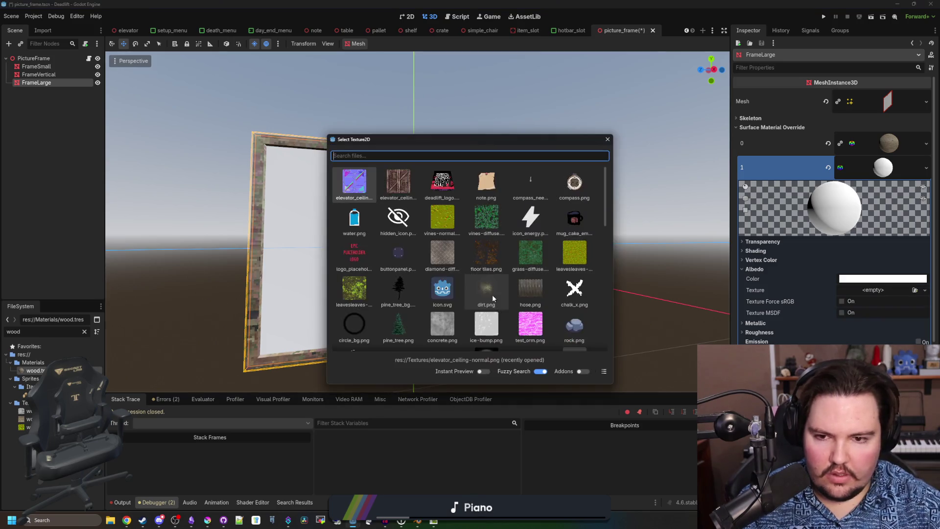
click(431, 186)
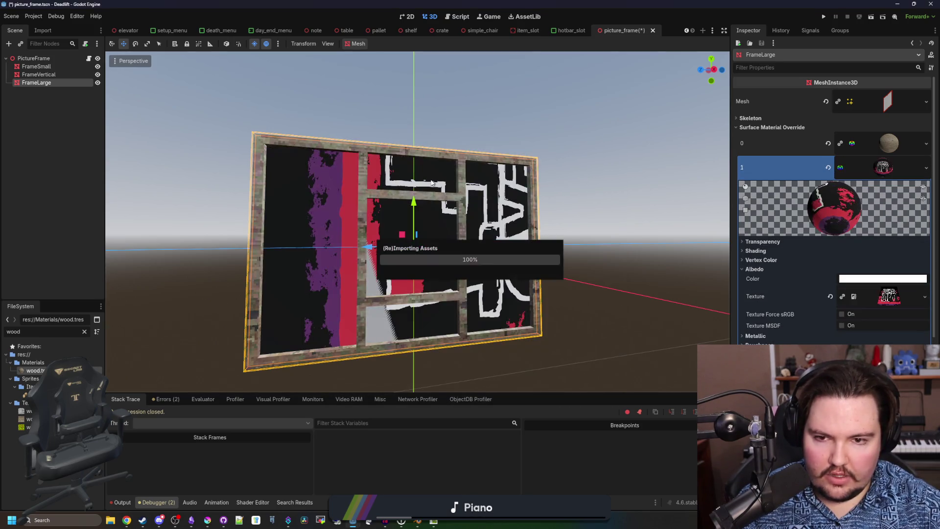
scroll(783, 324, down, 3)
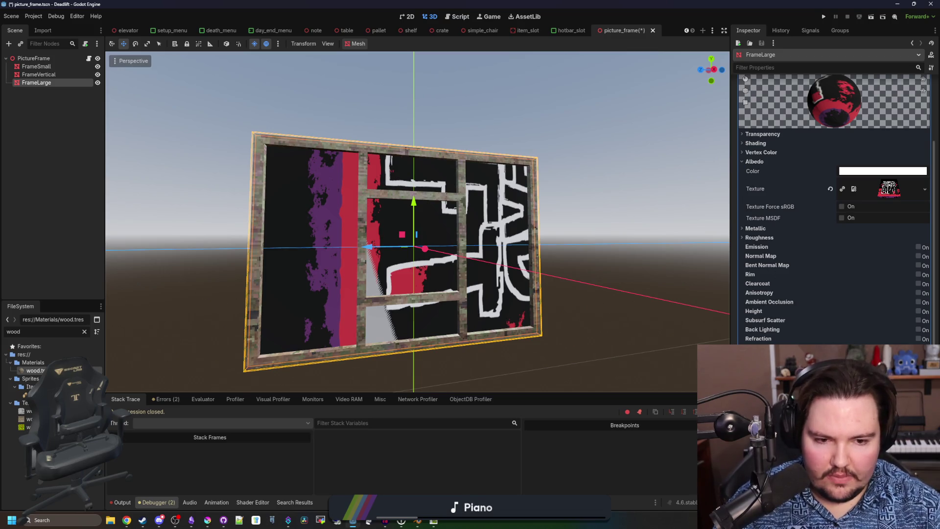
scroll(774, 324, down, 2)
mouse_move(774, 324)
mouse_down()
mouse_move(761, 324)
mouse_move(776, 325)
mouse_up()
- Set the material's UV1 scale to 2 on x, y and z and preview the albedo texture
click(776, 325)
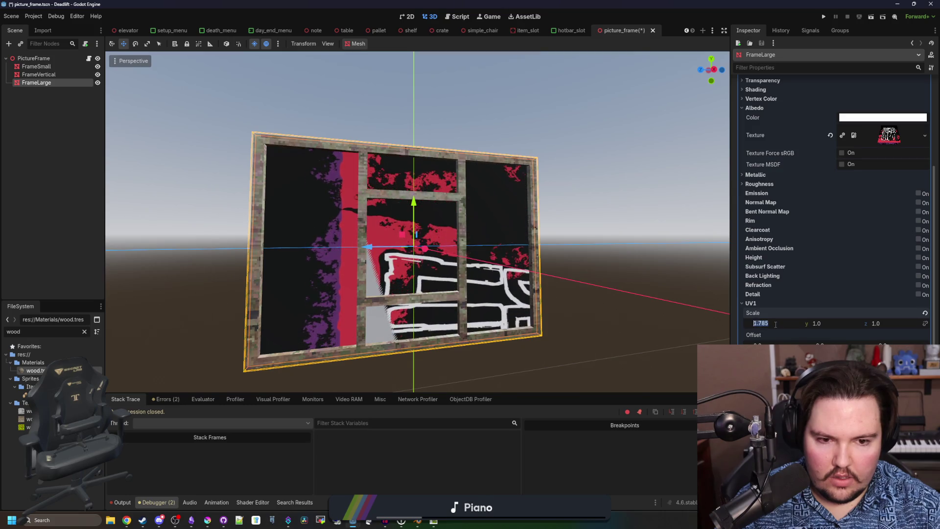
text(2)
key(Tab)
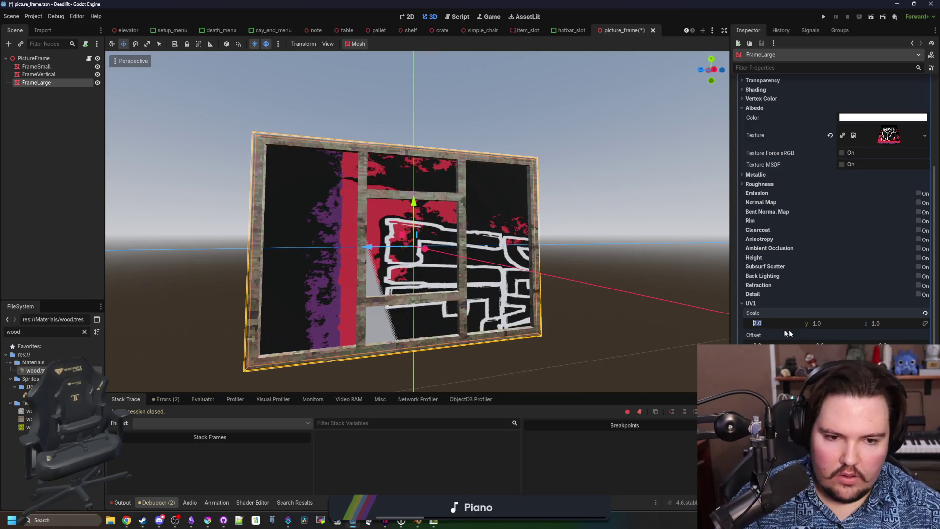
text(2)
key(Tab)
text(2)
key(Return)
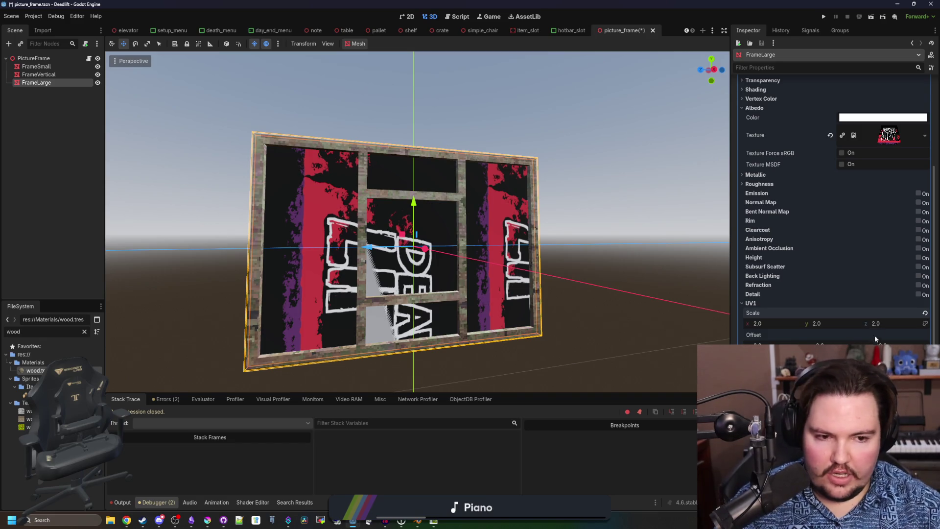
click(890, 137)
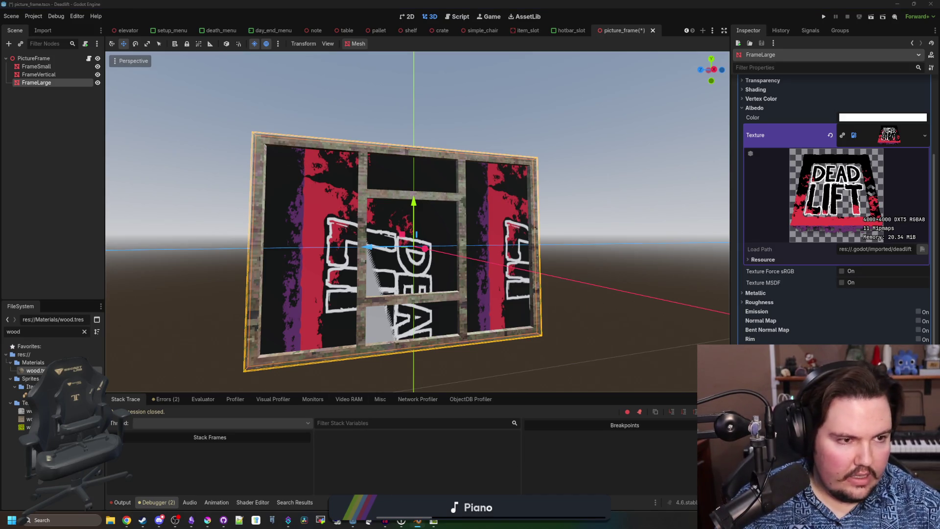
- In Blender, hide the small frame, show frame_wide and enter Edit Mode
key(alt+Tab)
click(815, 53)
click(924, 46)
click(924, 54)
key(Tab)
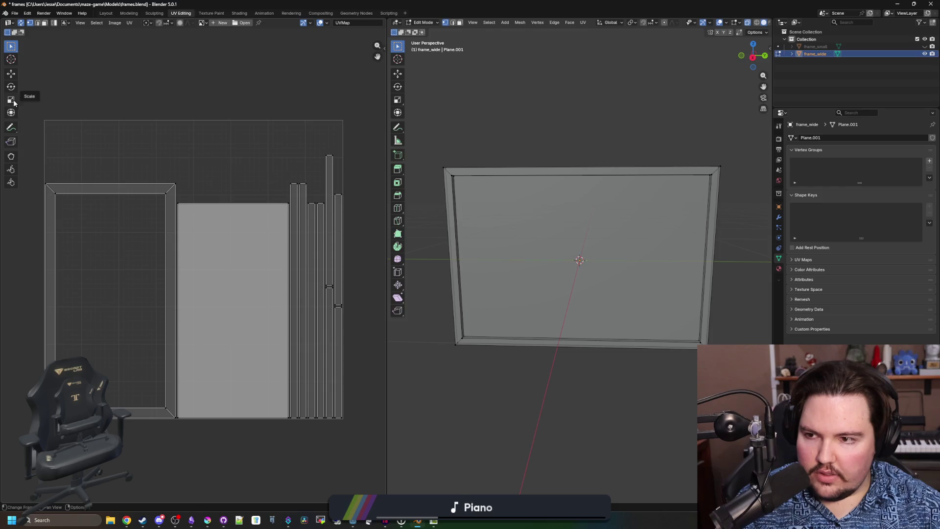
- Measure frame_wide's opening: 1.225 m along the top edge, 0.825 m up the left side
click(397, 140)
drag(461, 182, 699, 185)
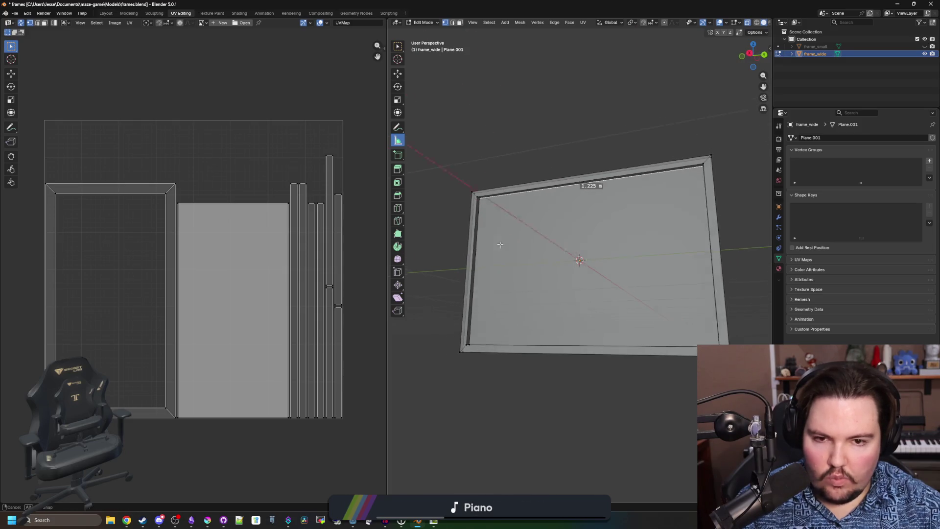
scroll(501, 244, up, 3)
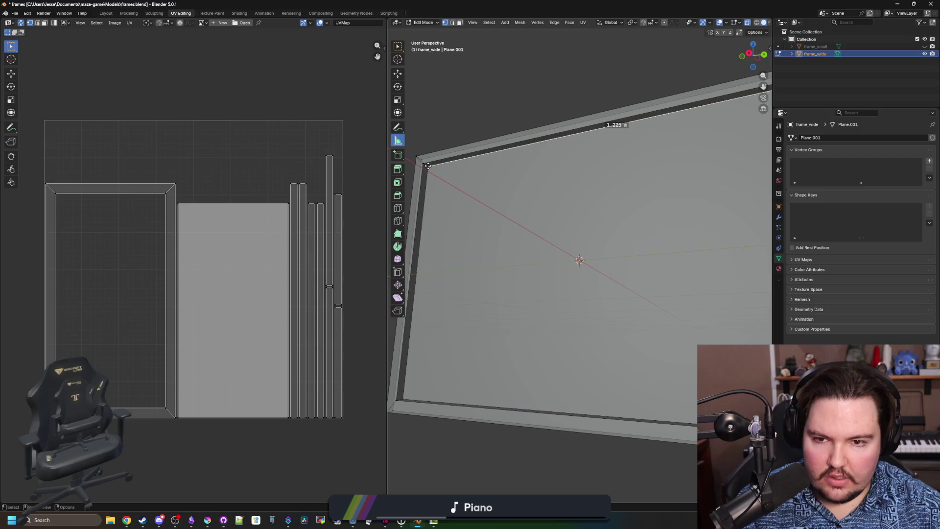
drag(402, 401, 428, 165)
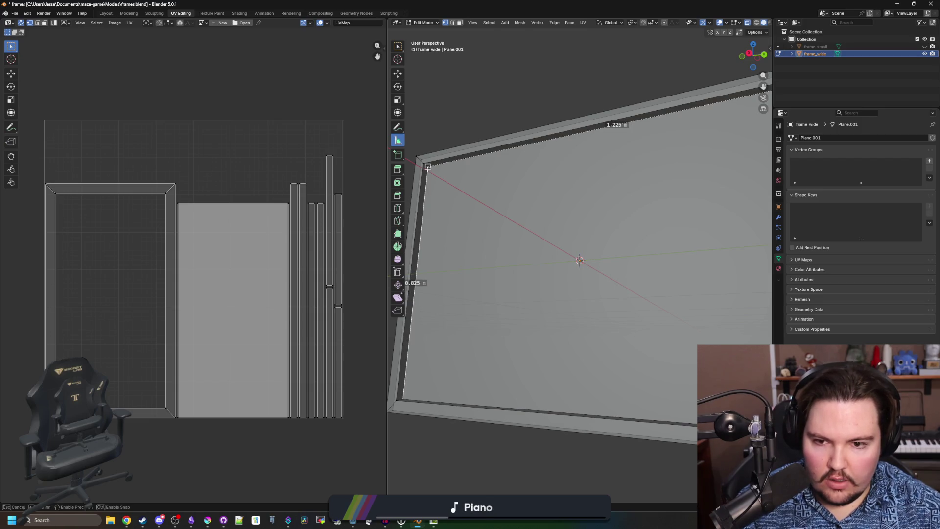
click(49, 520)
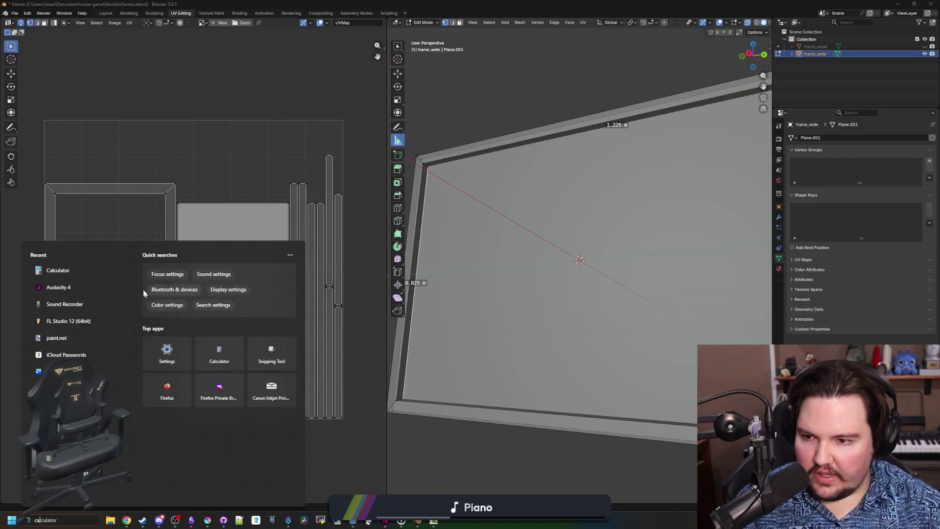
- Launch Calculator and compute 0.825 ÷ 1.225 ≈ 0.6735
text(calculator)
click(87, 293)
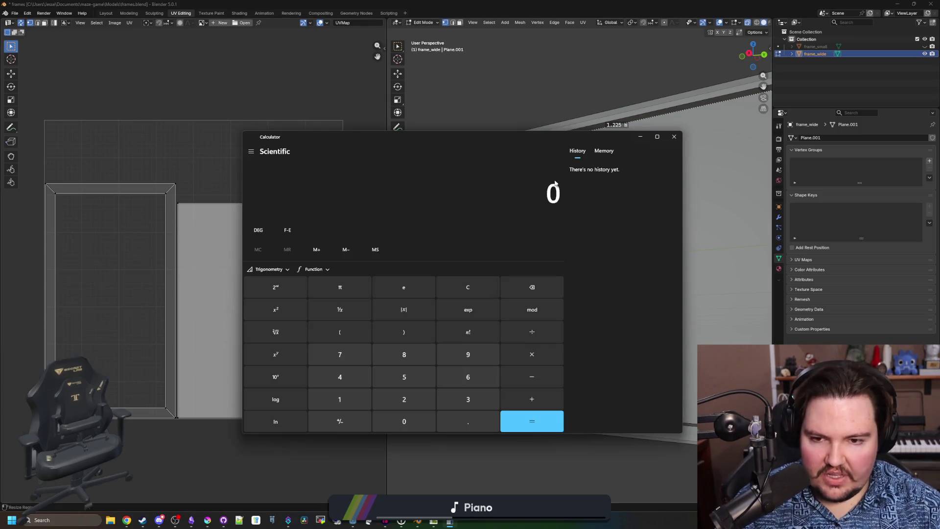
drag(512, 141, 233, 144)
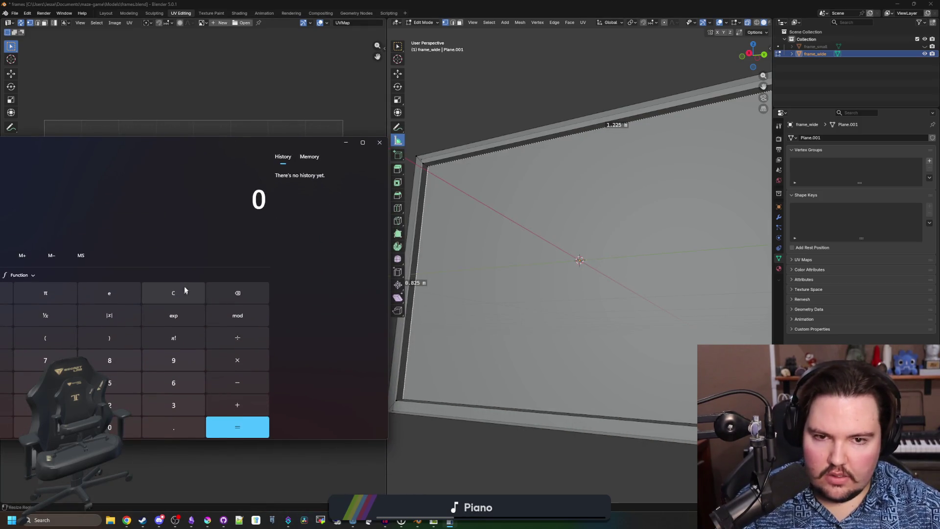
text(.825)
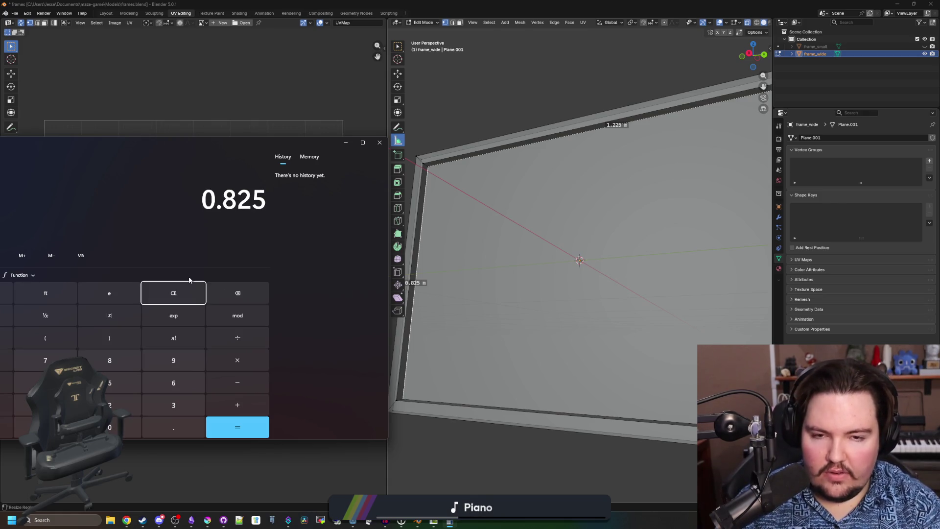
text( ÷ 1.225)
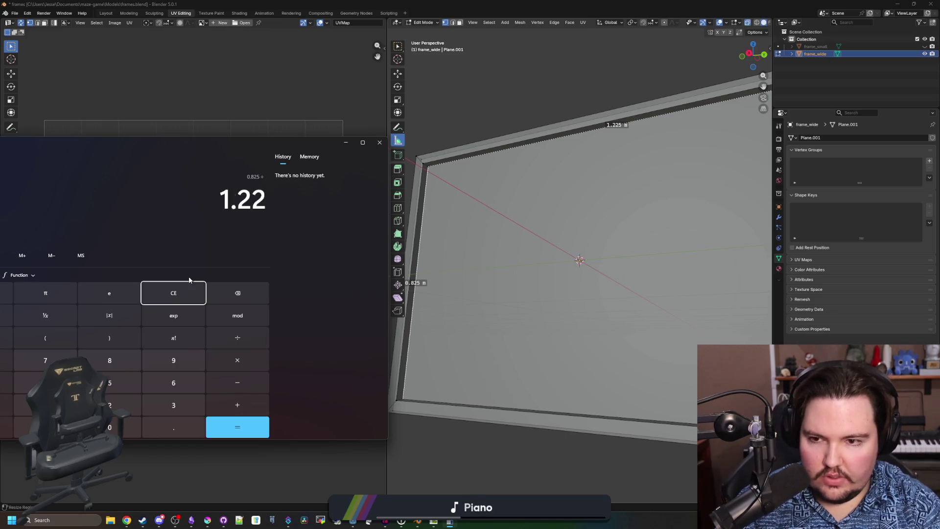
key(Return)
- Compute 1920 × 0.673469 ≈ 1,293.06, then bring Krita forward
mouse_move(138, 147)
mouse_down()
mouse_move(204, 149)
mouse_move(270, 251)
mouse_move(211, 128)
mouse_up()
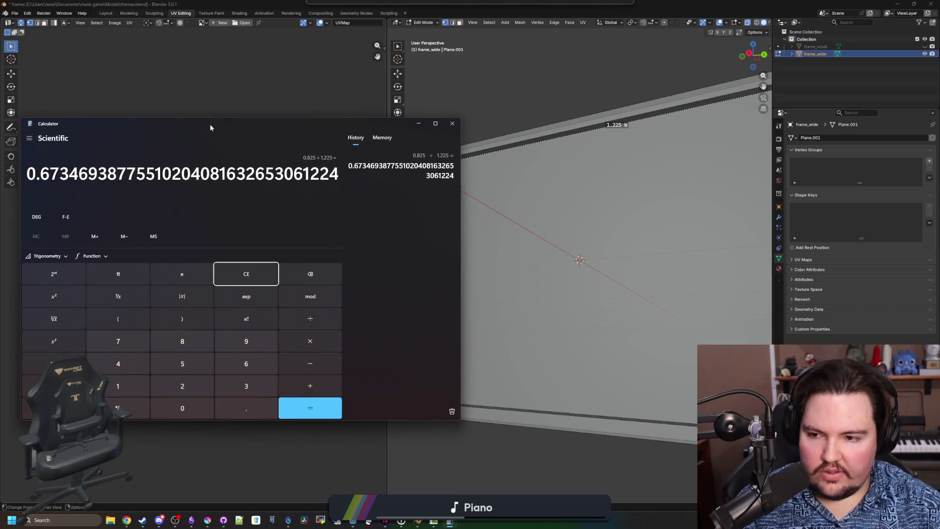
click(234, 270)
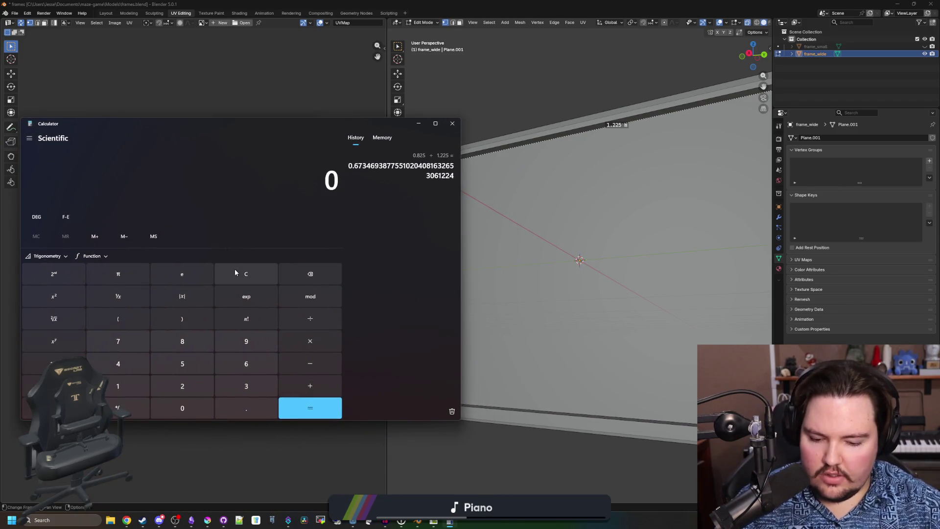
text(1920*)
text(0.67)
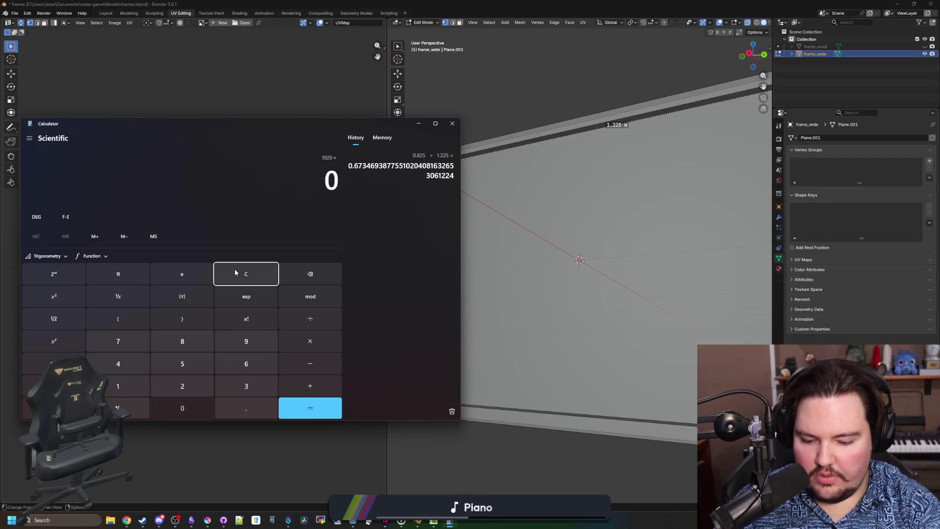
text(3469)
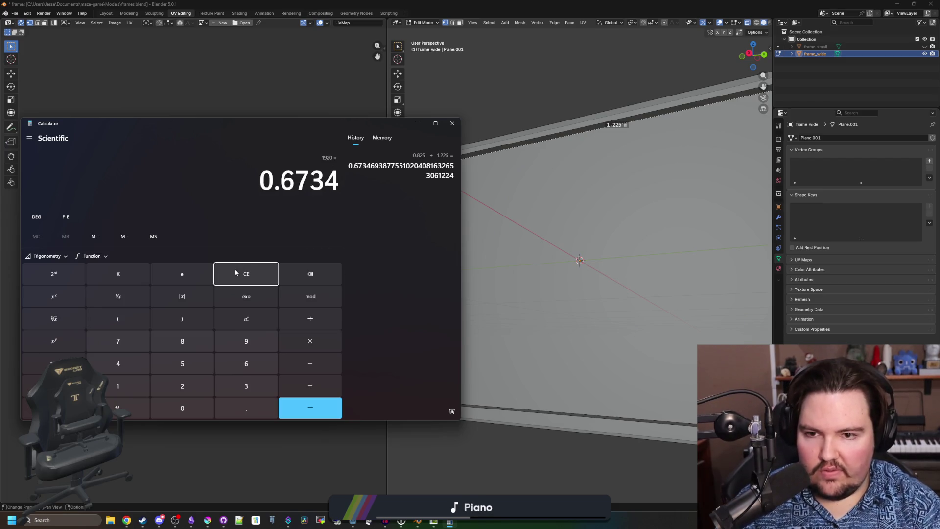
key(Return)
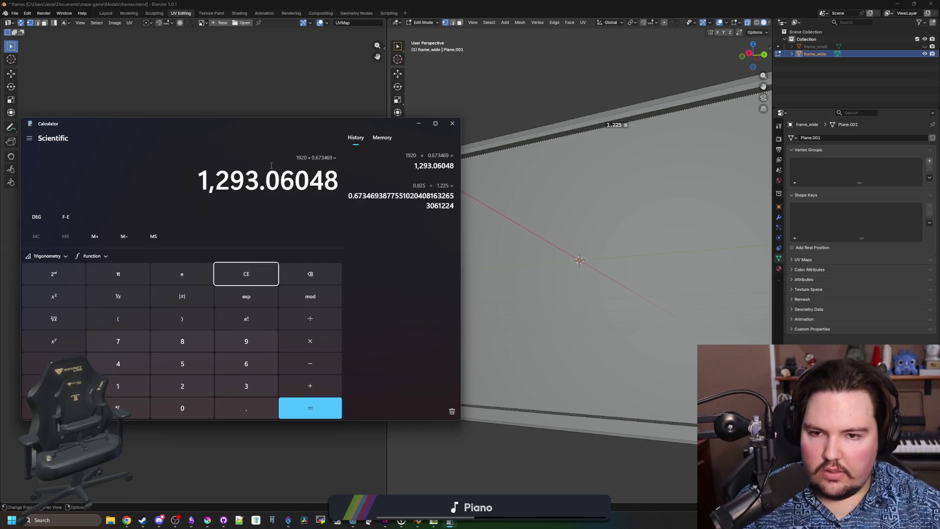
key(alt+Tab)
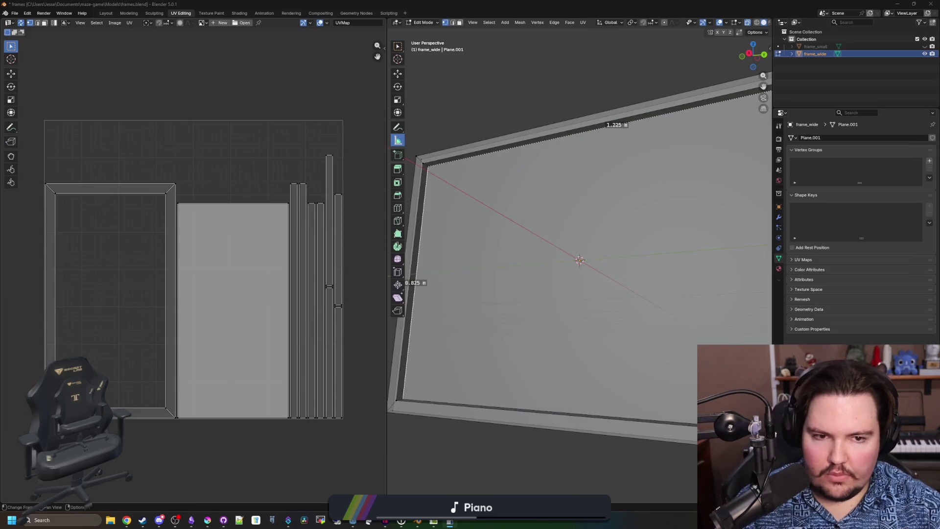
click(208, 521)
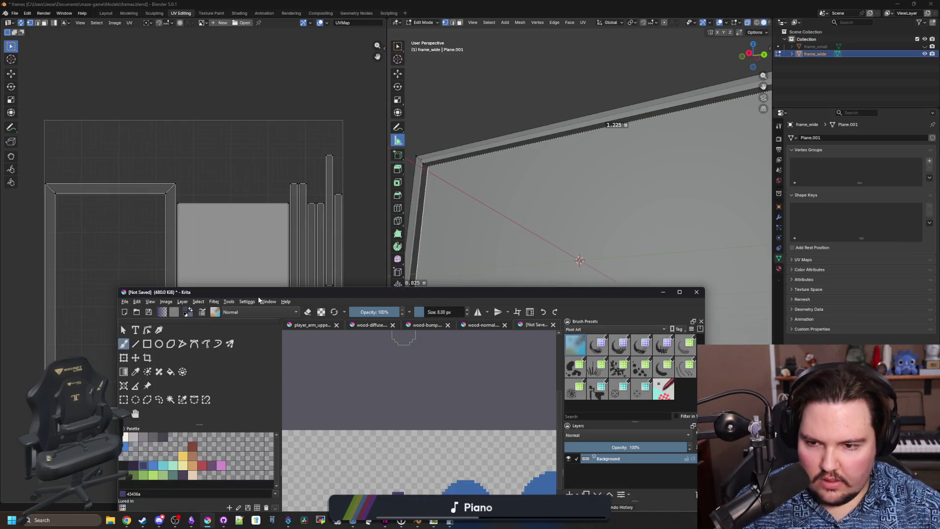
- Maximize Krita and calculate 1920 ÷ 4 = 480, then 480 ÷ 2 = 240
double_click(260, 292)
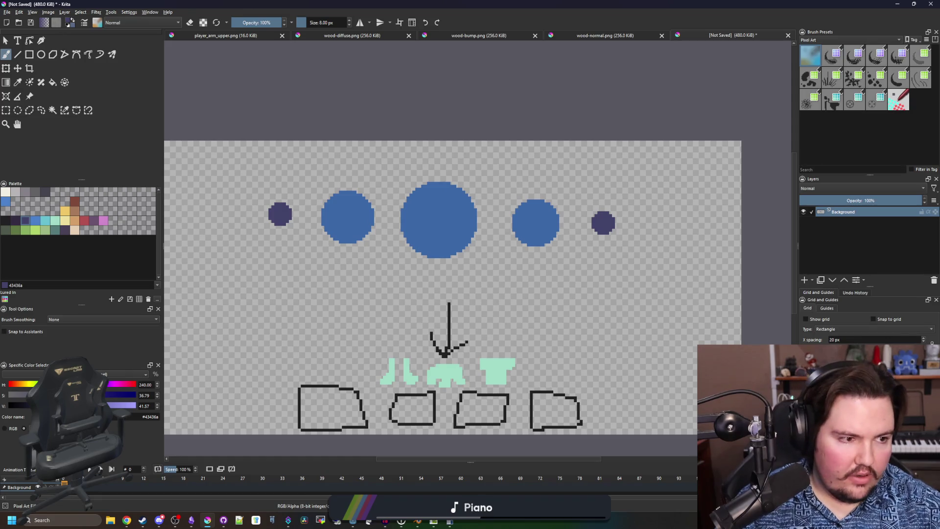
key(alt+Tab)
click(473, 278)
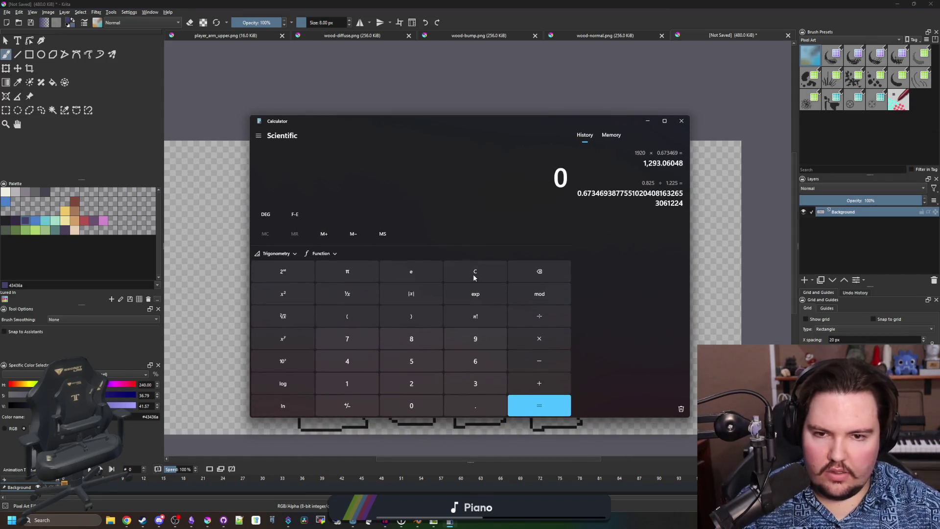
text(1920/4)
key(Return)
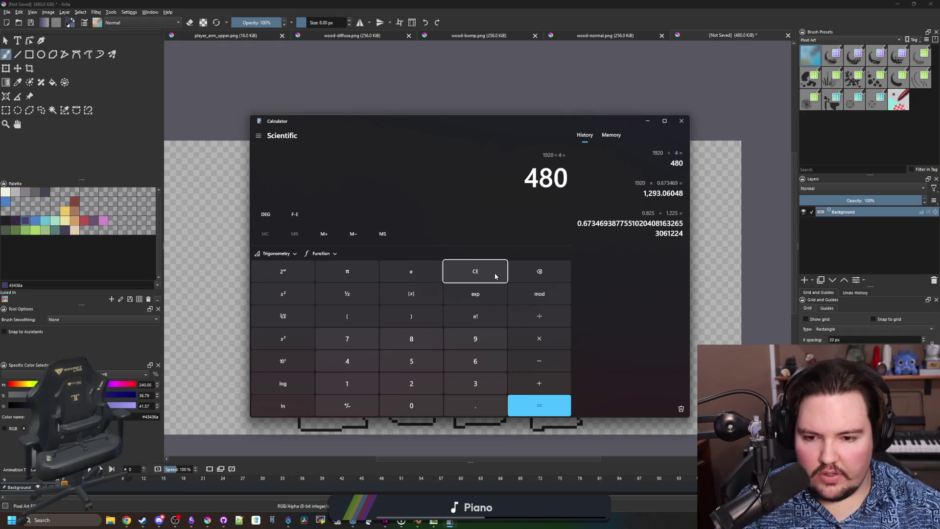
text(/2)
key(Return)
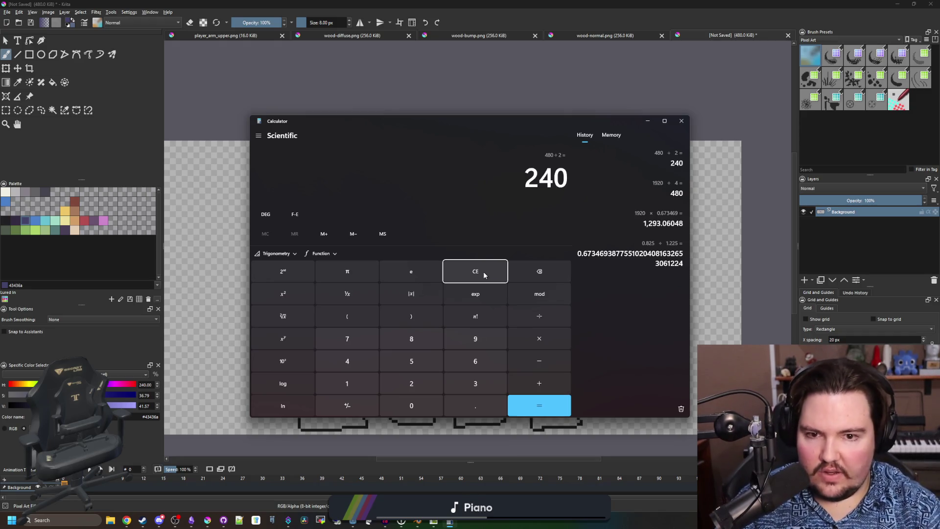
- Create a new 240 × 162 px document, height from 240 × 0.673469
click(9, 14)
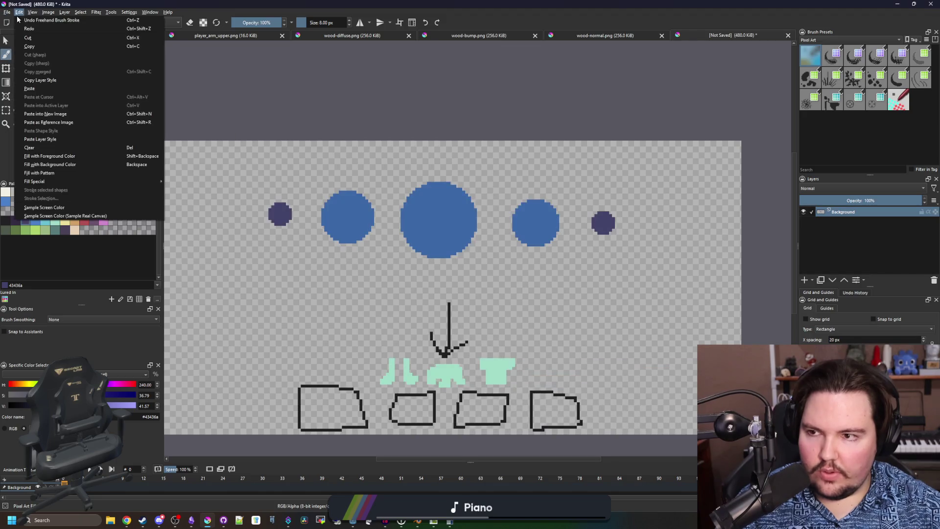
click(15, 22)
double_click(461, 205)
text(240)
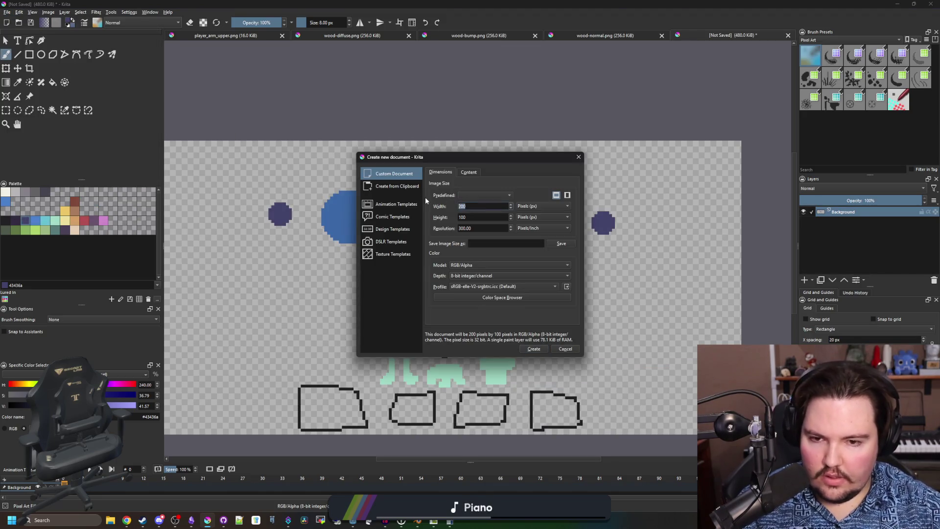
key(alt+Tab)
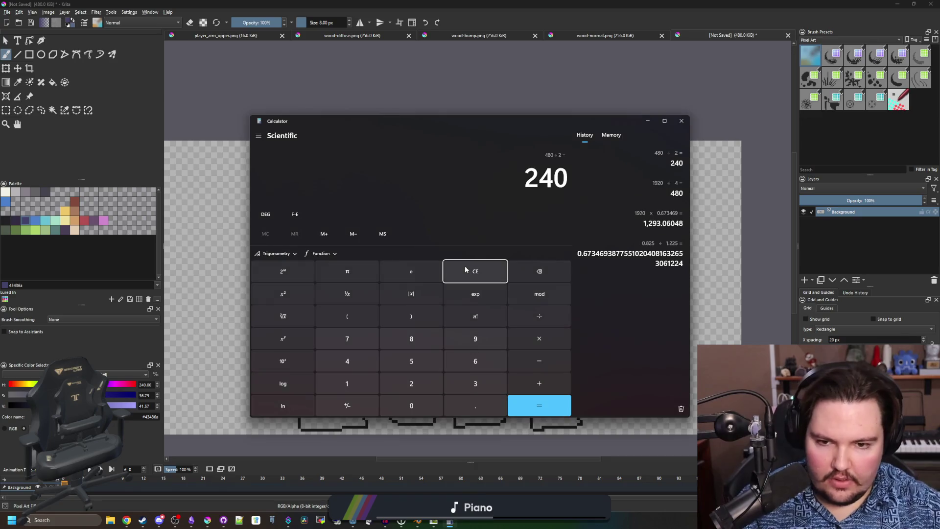
text(*)
text(0.673)
text(469)
key(Return)
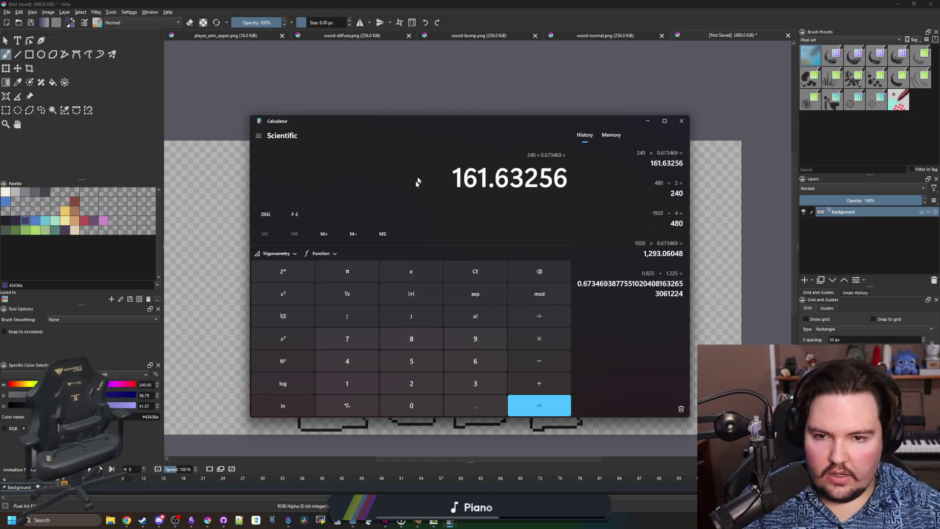
click(681, 121)
text(162)
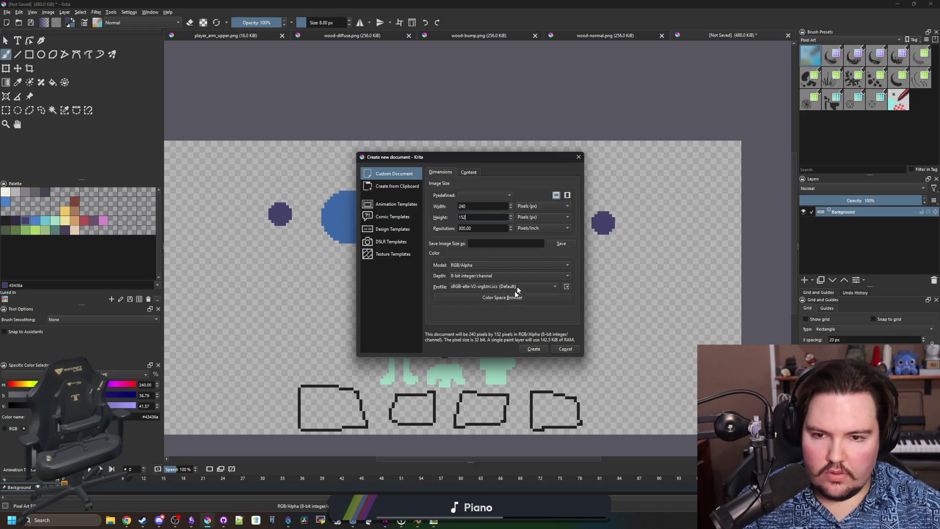
click(534, 349)
scroll(498, 262, up, 1)
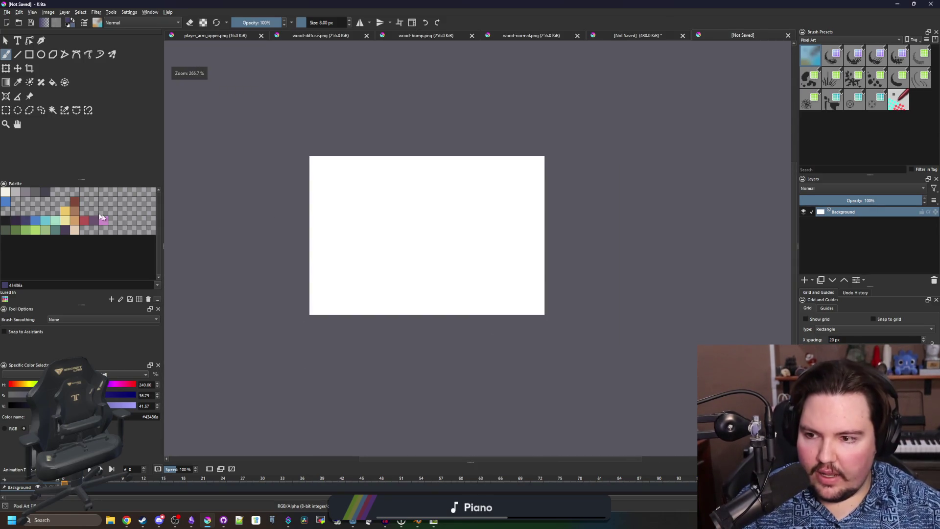
- With a smaller red brush, paint a corner bracket and a smiling mouth
click(85, 221)
scroll(340, 231, up, 1)
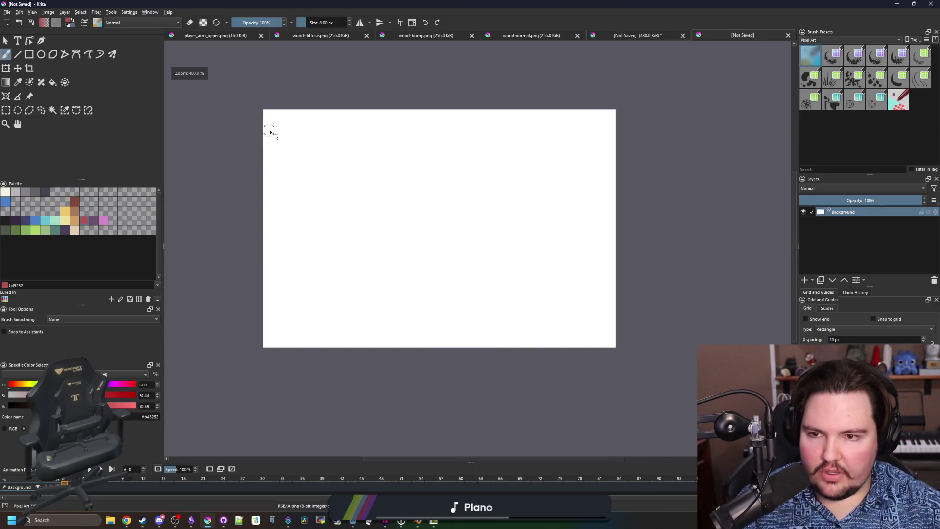
drag(271, 132, 272, 118)
drag(611, 116, 587, 115)
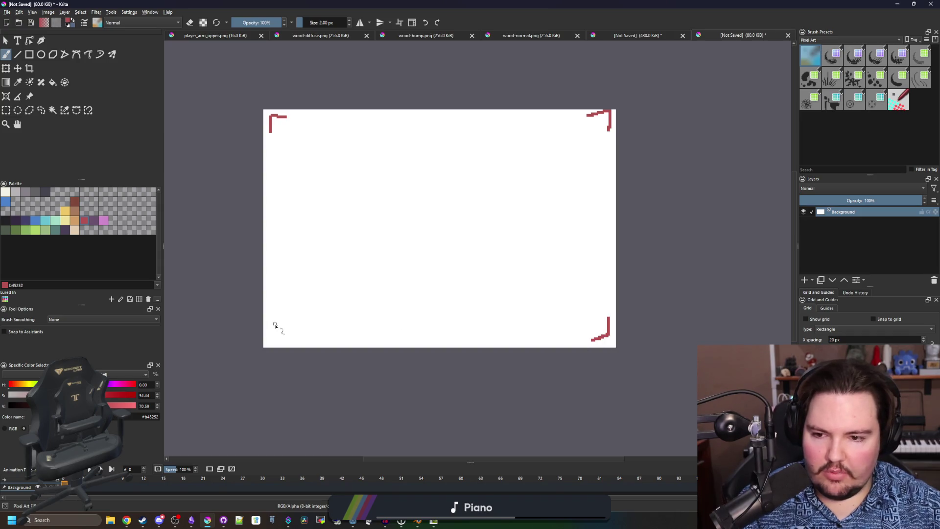
mouse_move(407, 236)
mouse_down()
mouse_move(444, 259)
mouse_move(453, 235)
mouse_up()
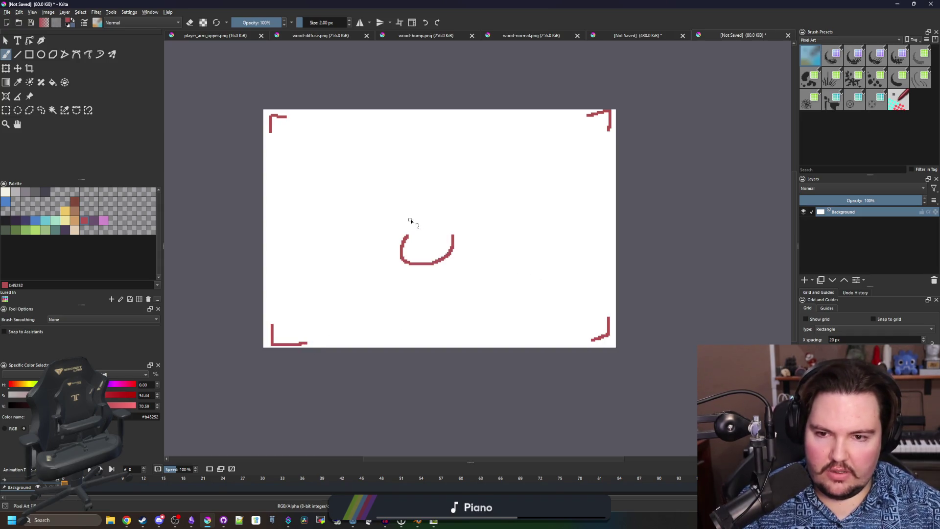
- Save the image as PNG large_frame_image_1.png and minimise Krita
click(17, 13)
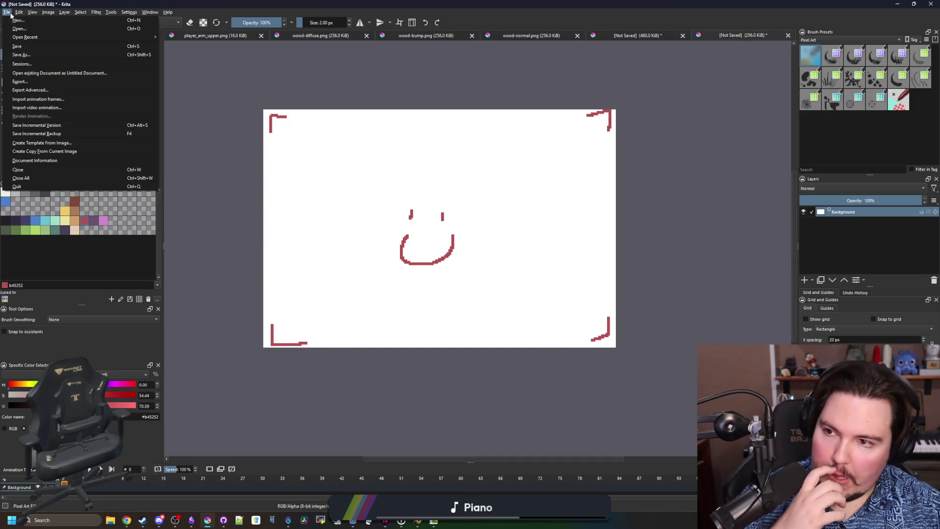
click(29, 55)
key(ctrl+s)
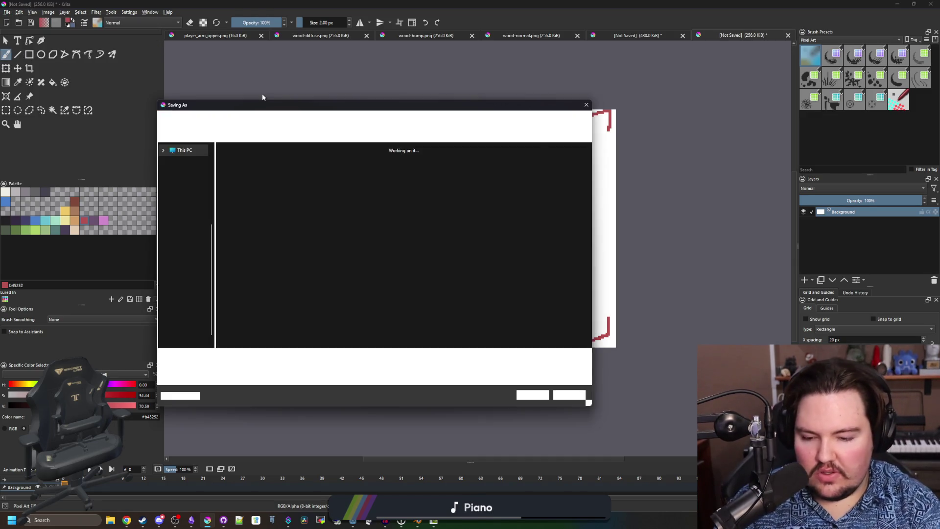
text(f)
key(BackSpace)
text(large_frame_image_1)
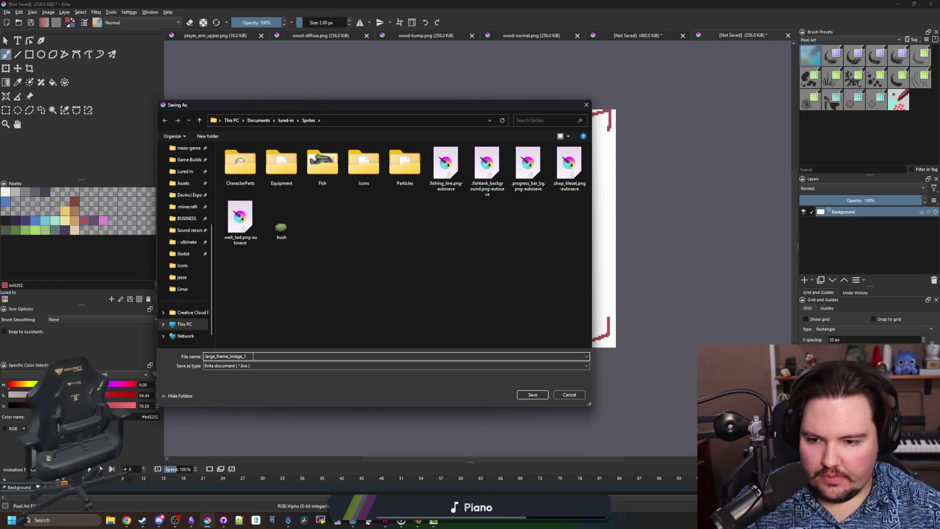
click(245, 365)
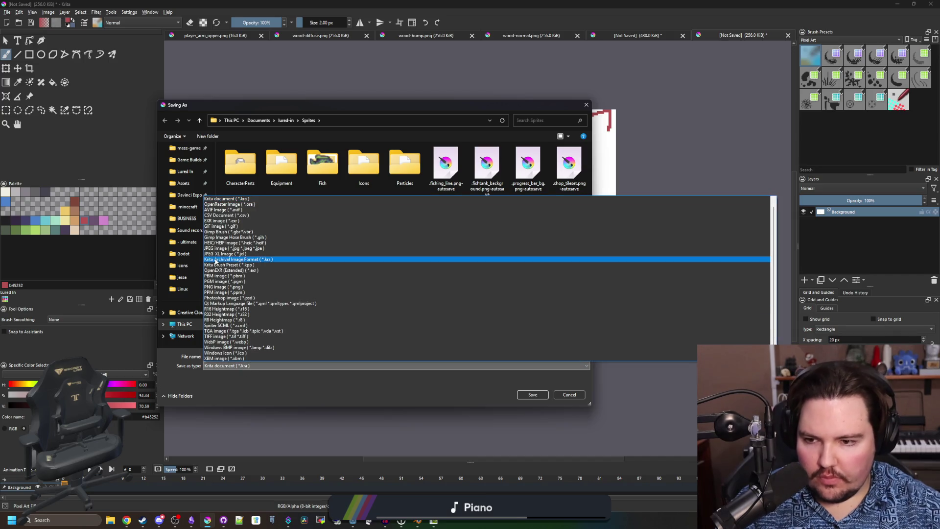
click(225, 290)
click(532, 394)
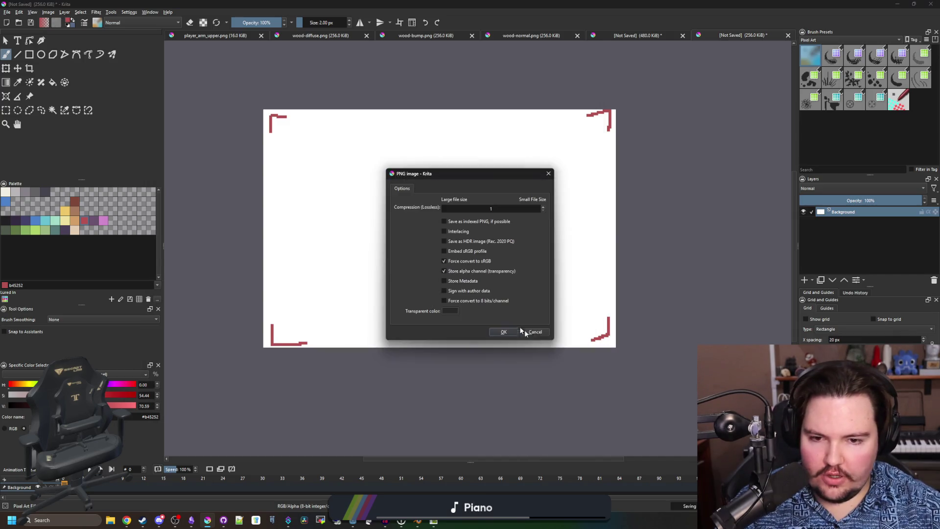
click(506, 337)
click(208, 520)
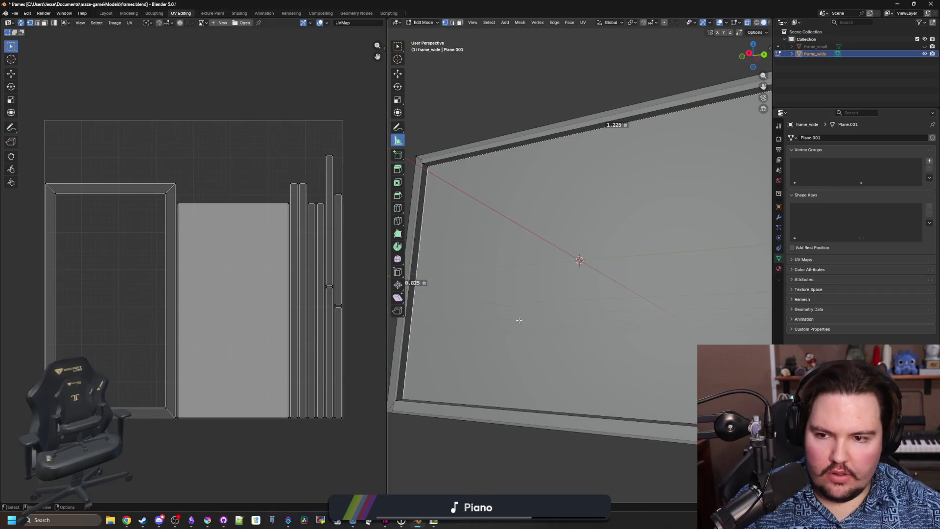
- Search Quick Load for 'large_fra', find no texture, and save the picture_frame scene
click(898, 4)
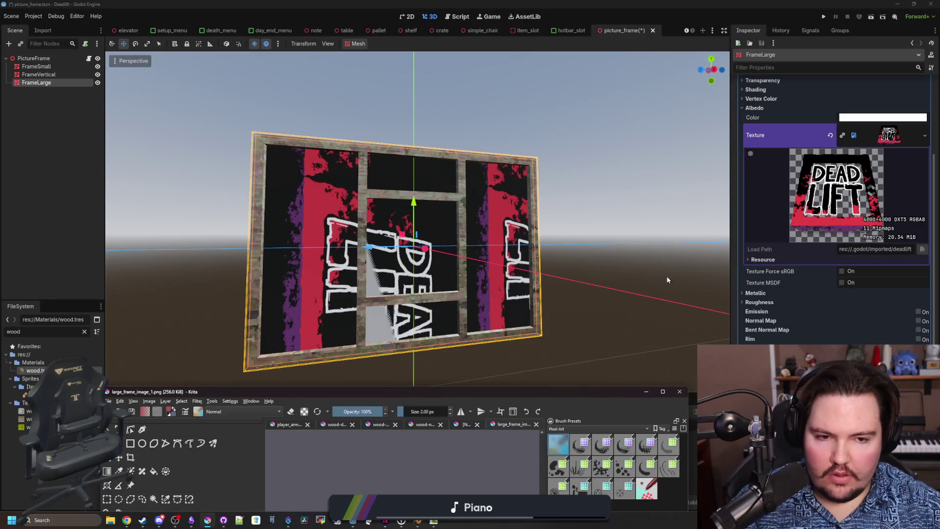
click(925, 135)
click(879, 305)
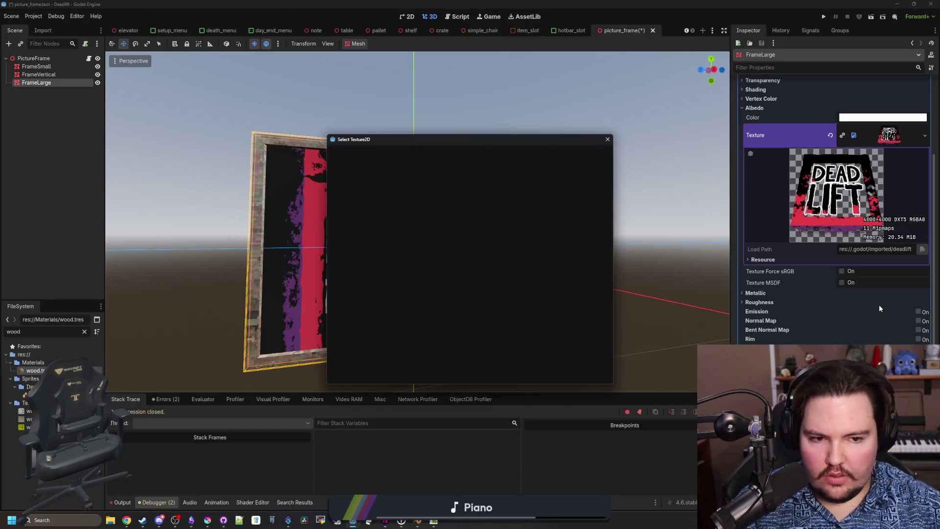
text(large_fra)
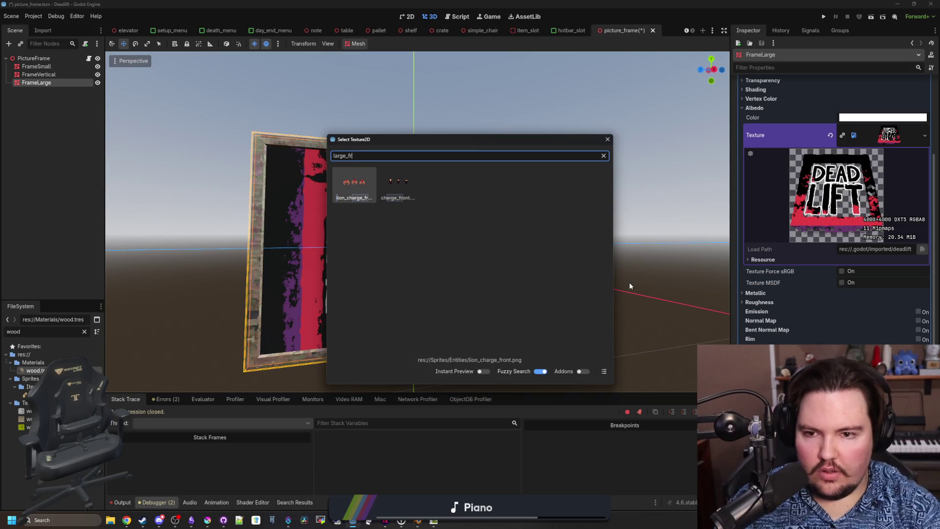
click(608, 139)
key(ctrl+s)
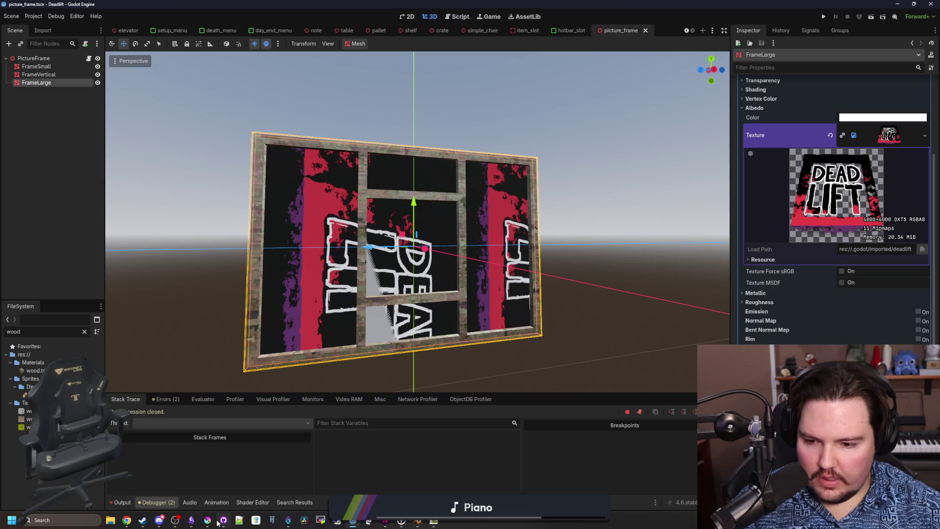
click(212, 522)
click(108, 401)
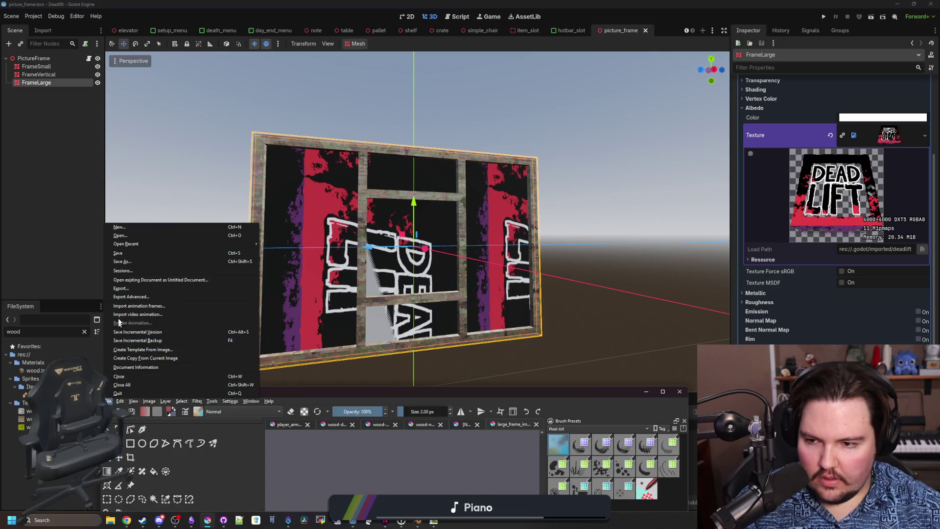
- Save the Krita image as large_frame_image_1 PNG in the maze-game project's Sprites folder
click(129, 266)
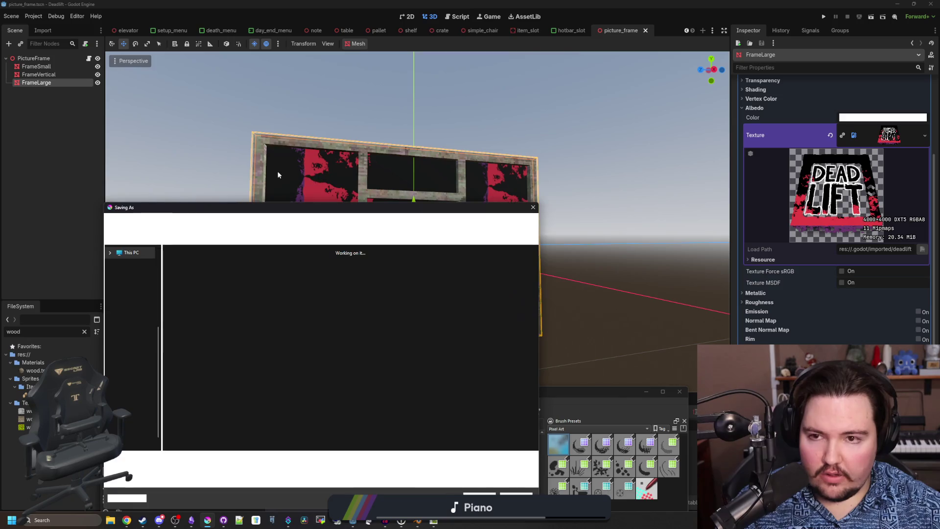
click(493, 362)
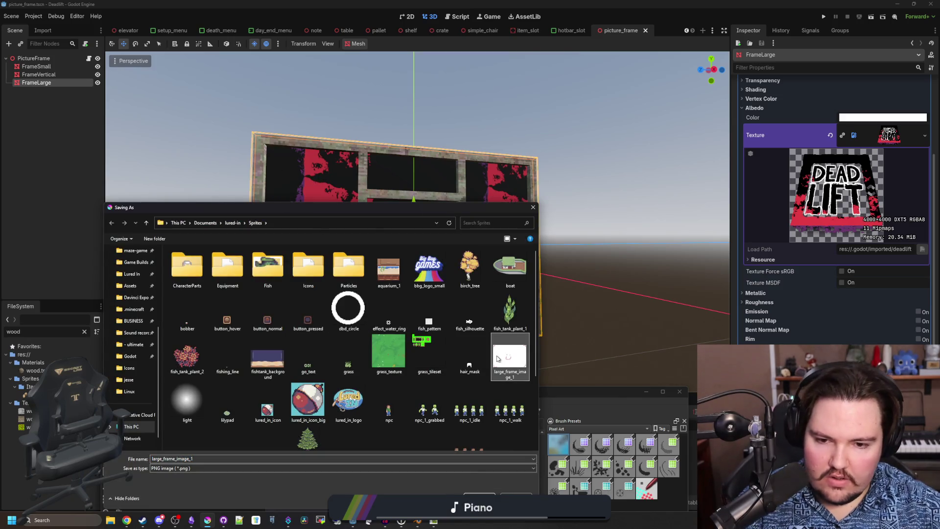
scroll(125, 343, up, 3)
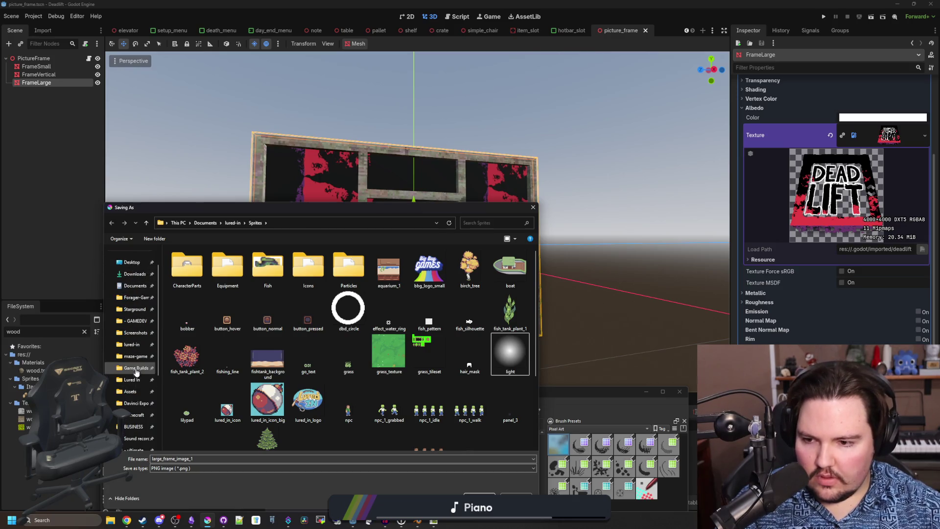
click(136, 357)
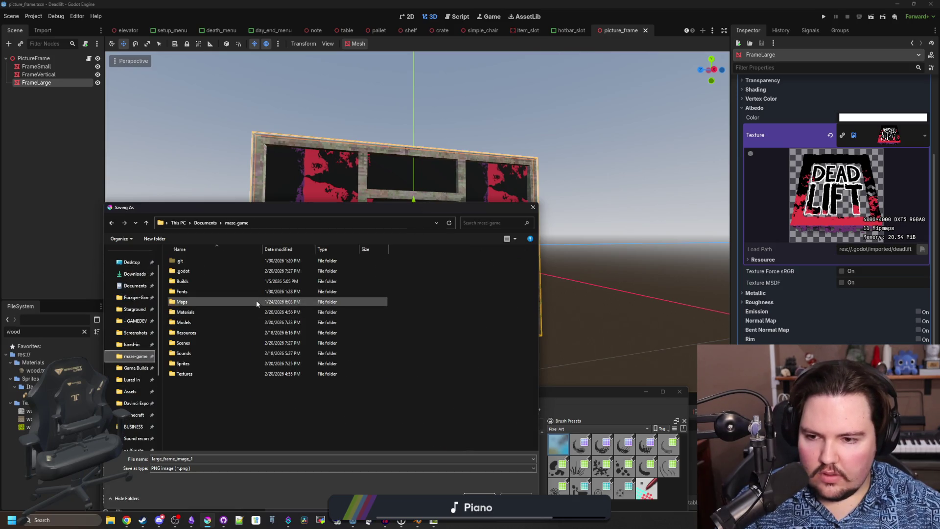
double_click(194, 366)
key(Return)
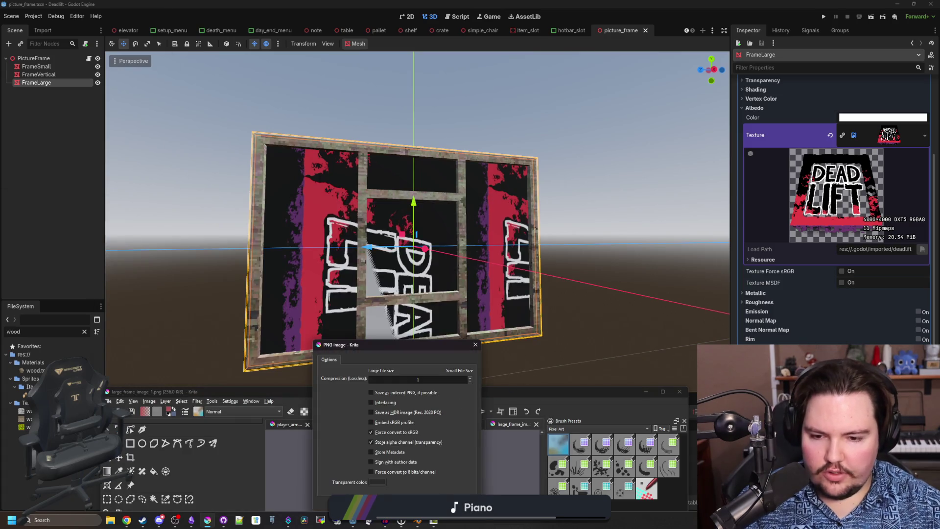
key(Return)
click(566, 265)
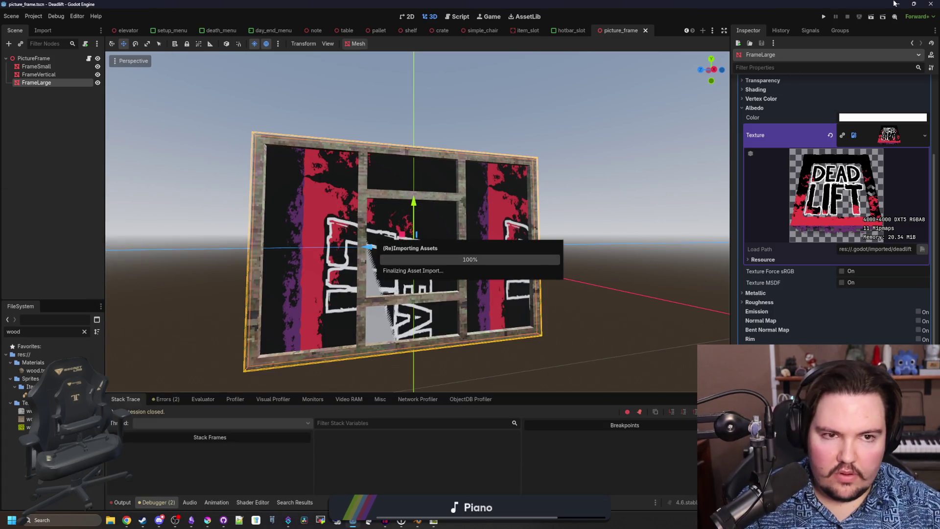
- Quick-load large_frame_image_1.png as the FrameLarge material's albedo texture
click(925, 136)
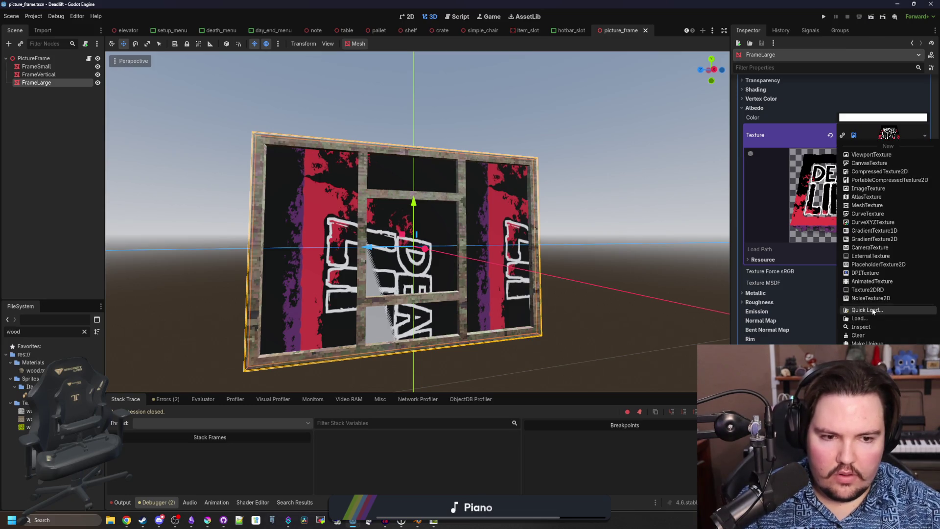
click(872, 307)
text(lar)
double_click(351, 181)
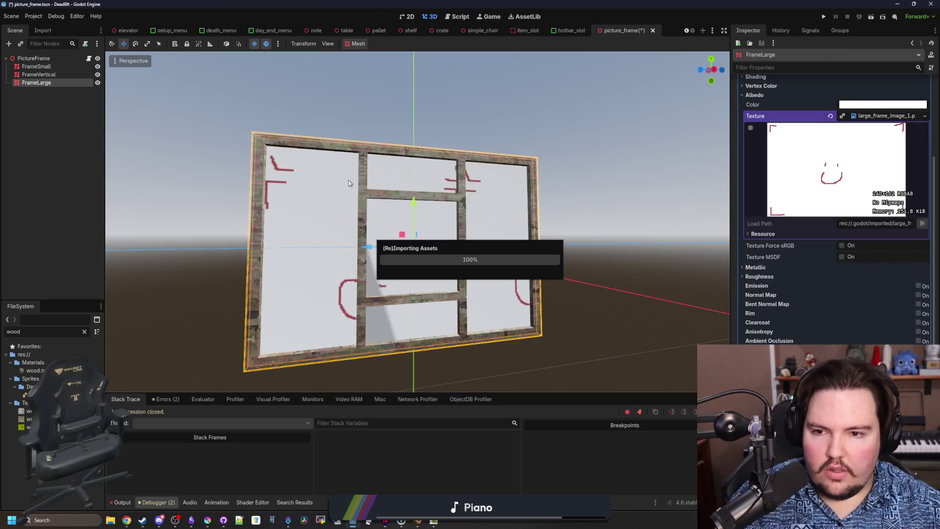
- Widen the Inspector and shift the texture vertically with the UV1 Offset value
scroll(392, 237, down, 1)
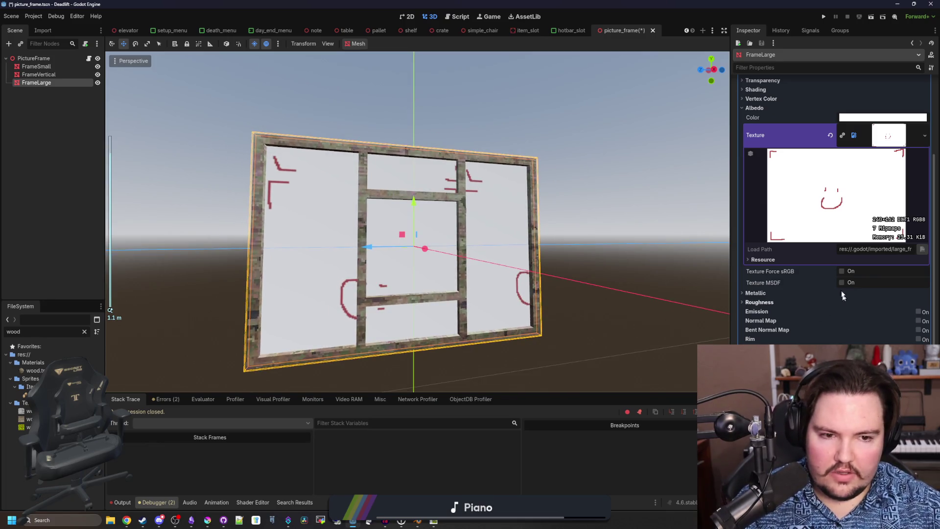
drag(733, 295, 653, 313)
scroll(736, 337, down, 3)
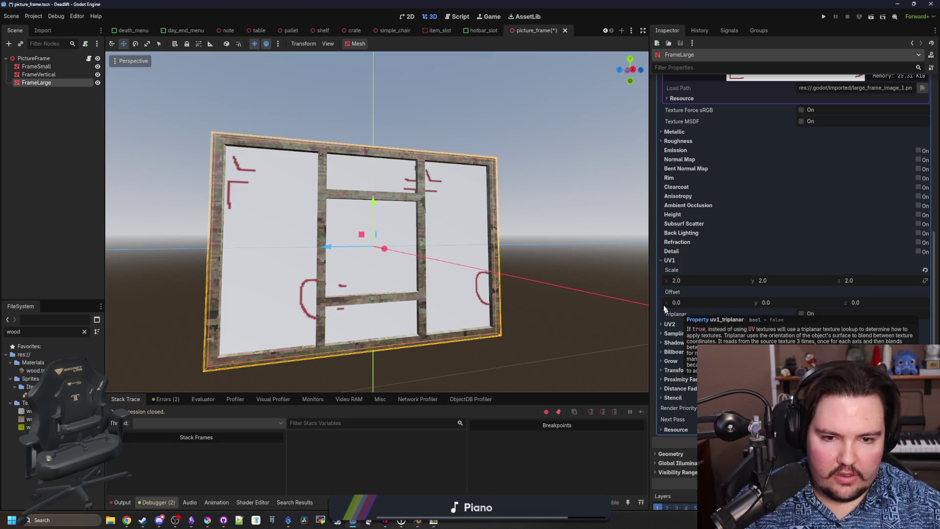
mouse_move(766, 302)
mouse_down()
mouse_move(783, 302)
mouse_move(695, 303)
mouse_move(756, 302)
mouse_move(740, 312)
mouse_up()
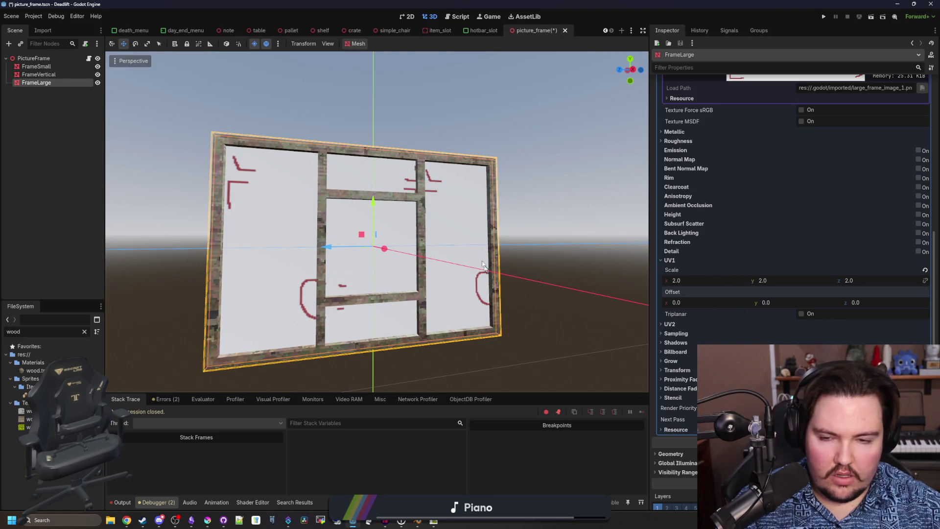
key(alt+Tab)
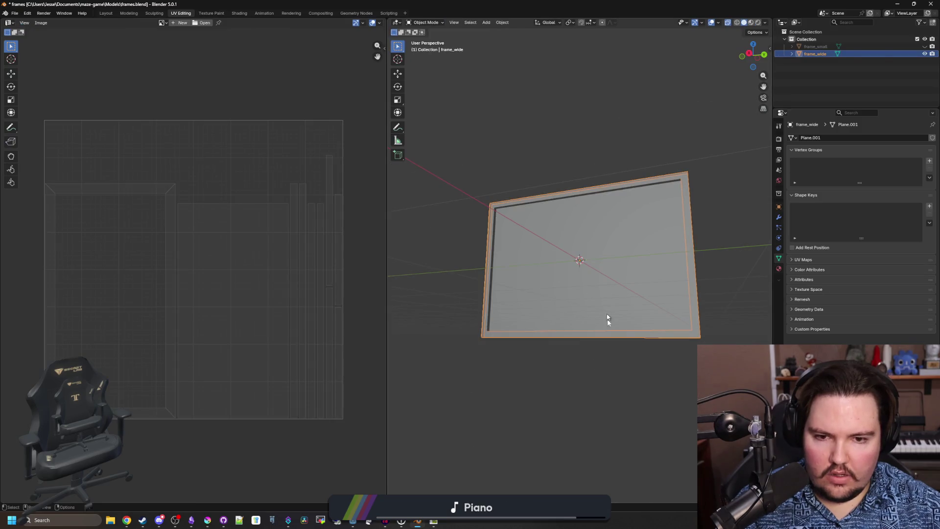
- Select frame_wide, view it from the front, and rotate all its UV islands 90°
click(589, 317)
key(KP_3)
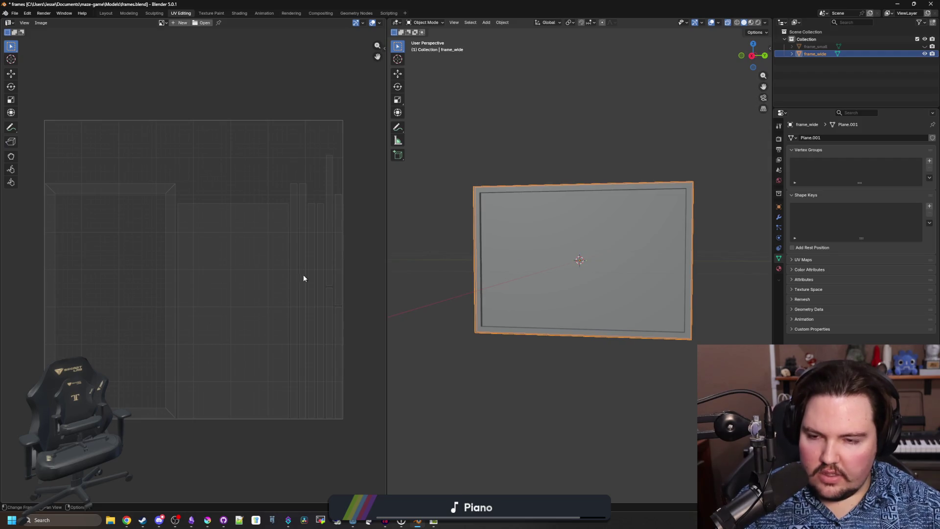
key(Tab)
key(a)
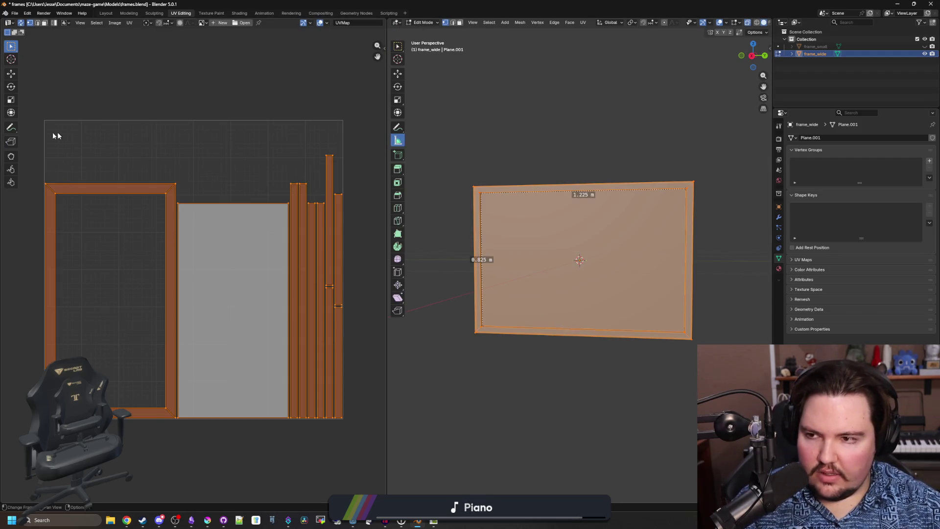
click(11, 87)
mouse_move(214, 265)
mouse_down()
mouse_move(210, 242)
mouse_move(181, 210)
mouse_move(141, 204)
mouse_move(125, 212)
mouse_up()
click(332, 441)
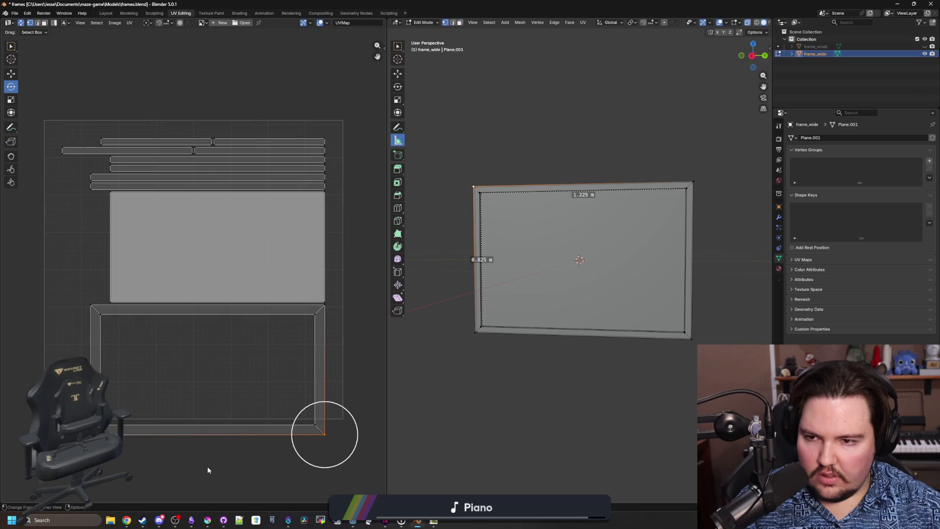
- Reselect the rotated UV islands to inspect the layout, ending with nothing selected
mouse_move(333, 472)
mouse_down()
mouse_move(227, 311)
mouse_move(28, 103)
mouse_up()
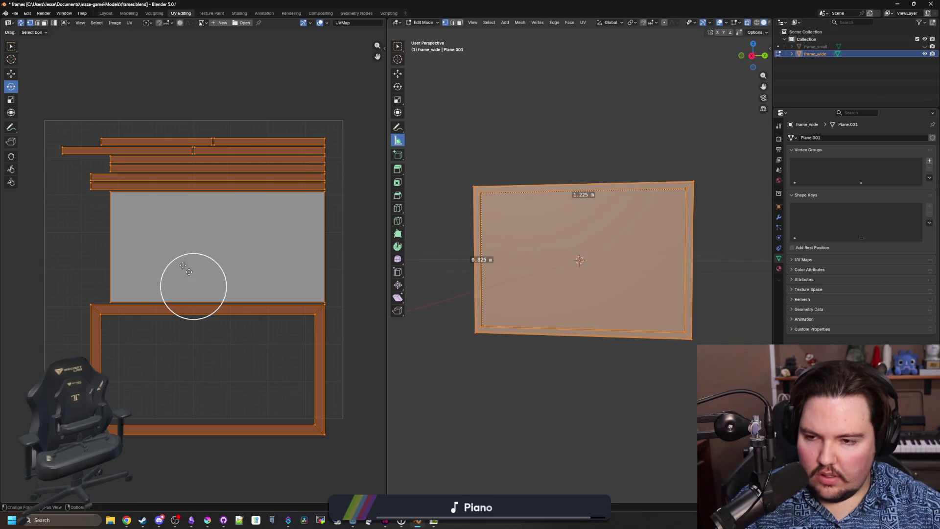
click(339, 461)
drag(348, 455, 69, 307)
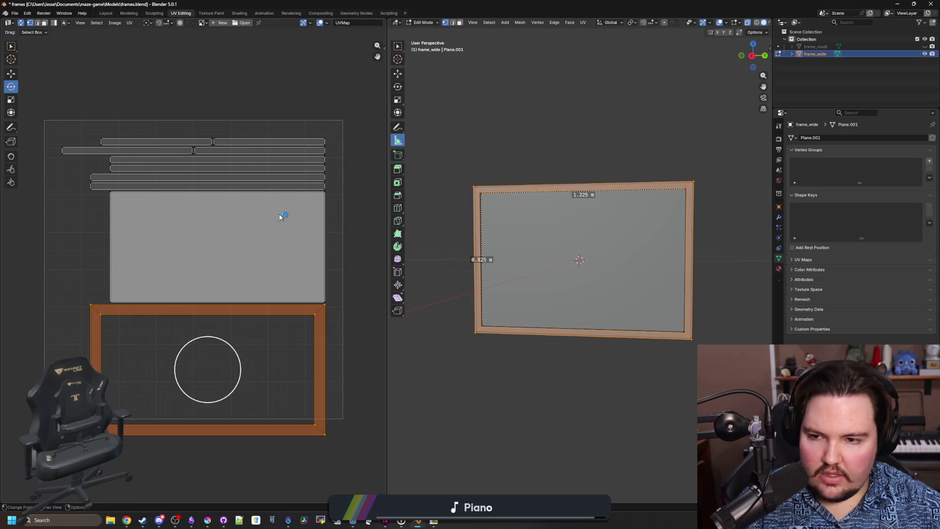
scroll(318, 322, right, 1)
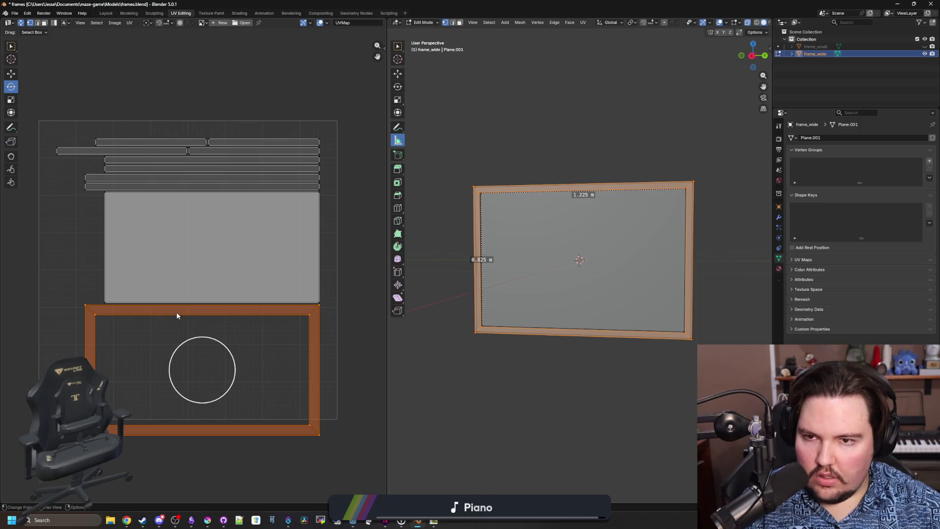
scroll(177, 316, left, 5)
click(299, 114)
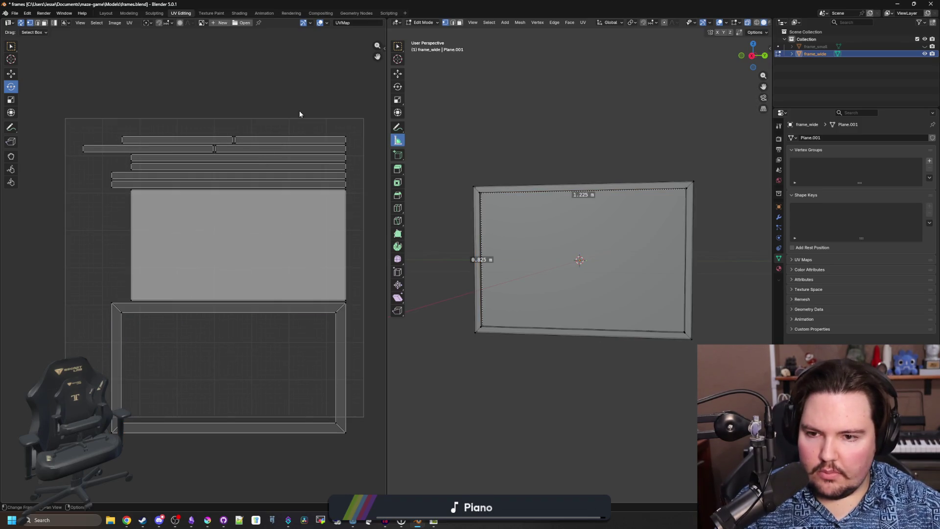
drag(351, 458, 45, 93)
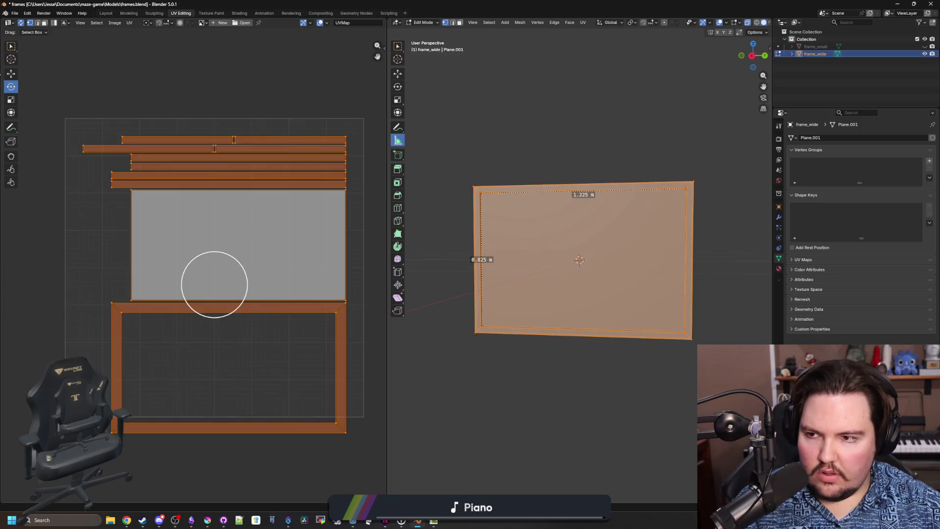
click(11, 73)
click(274, 211)
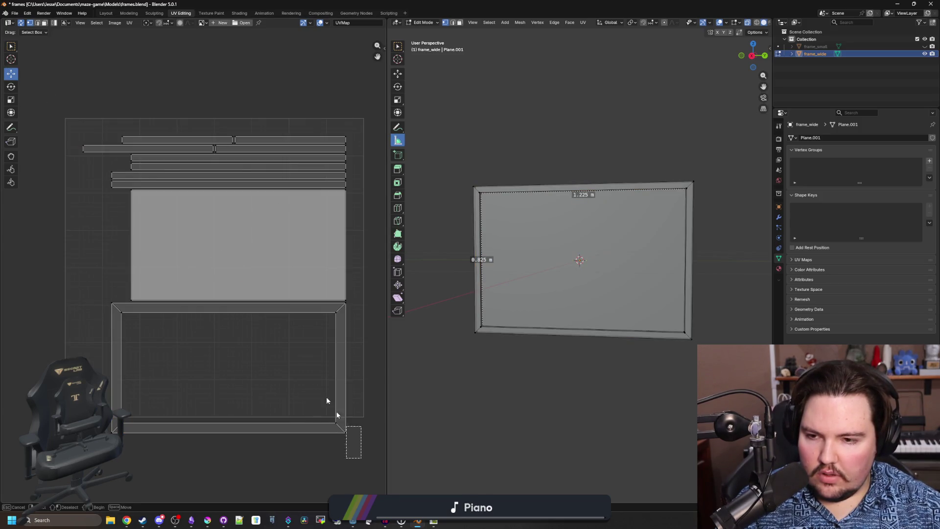
- Move the frame_wide UV islands up and to the right
drag(353, 437, 44, 88)
key(g)
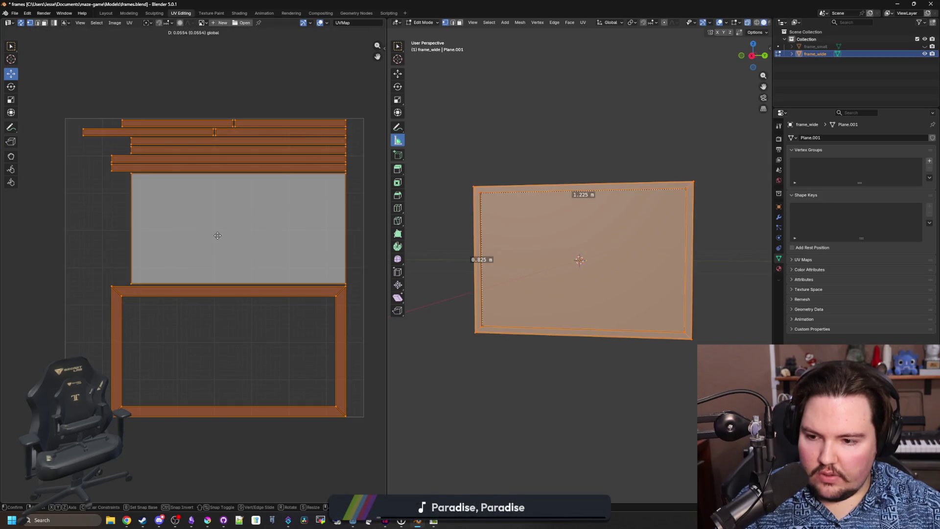
click(217, 235)
key(g)
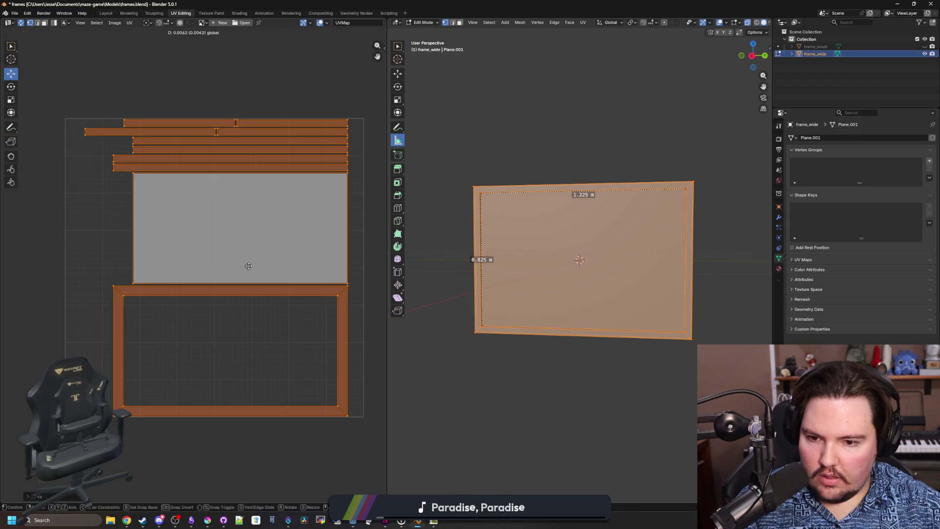
click(262, 266)
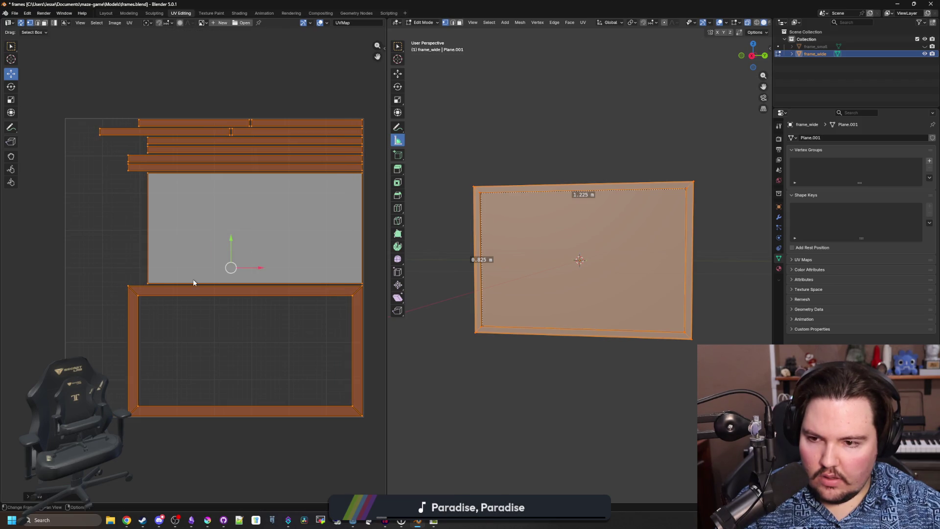
click(147, 283)
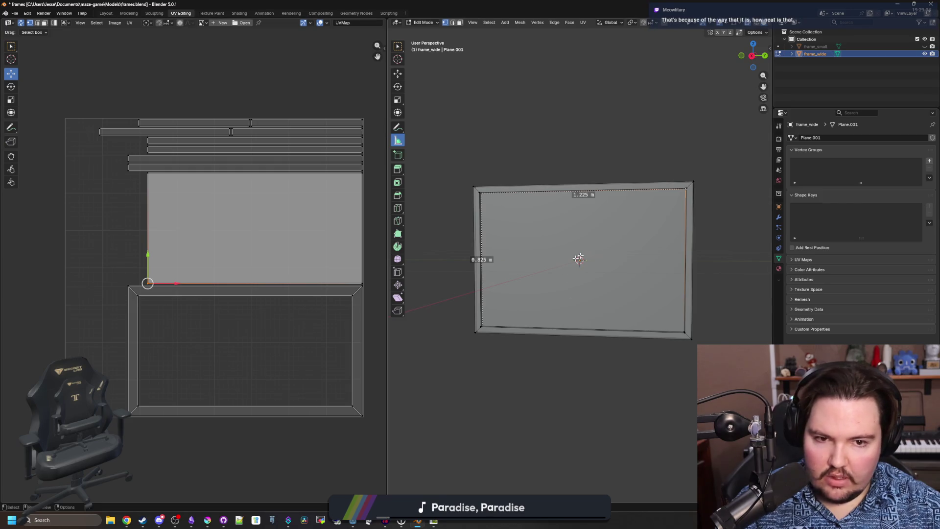
scroll(578, 259, up, 1)
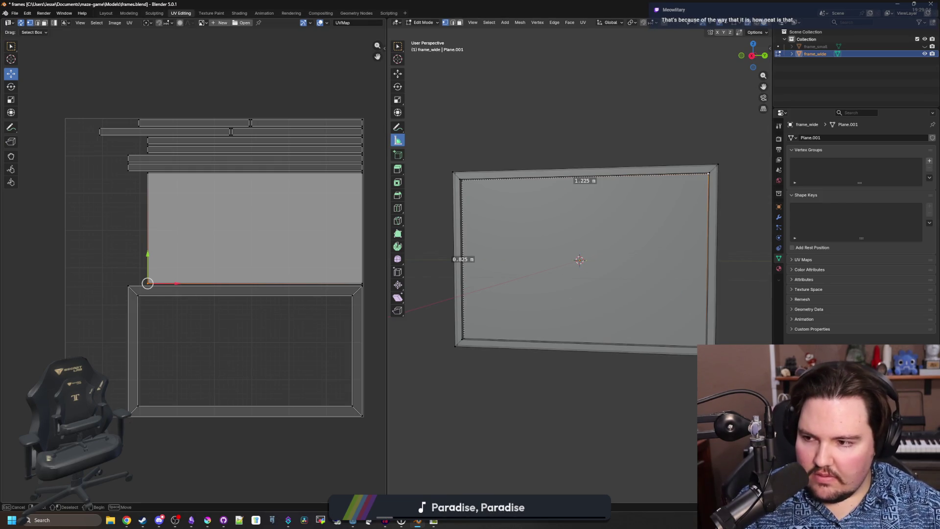
- Rotate all UV islands about 180° and slide them left to the edge
key(a)
click(11, 88)
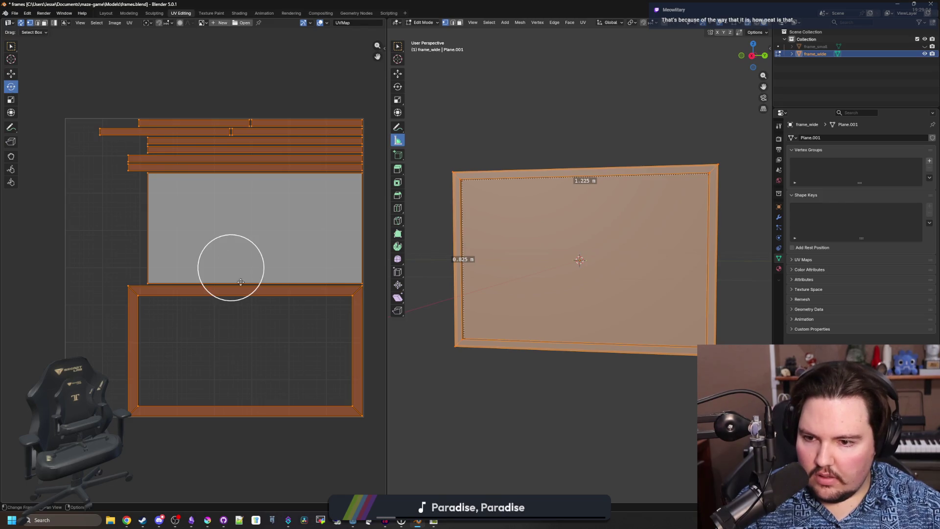
mouse_move(253, 291)
mouse_down()
mouse_move(210, 311)
mouse_move(179, 211)
mouse_up()
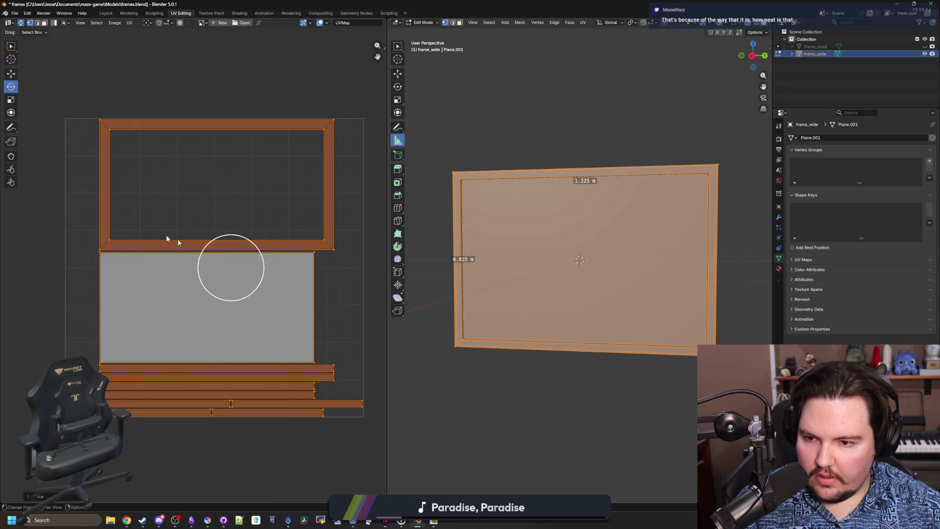
click(9, 74)
drag(257, 268, 223, 266)
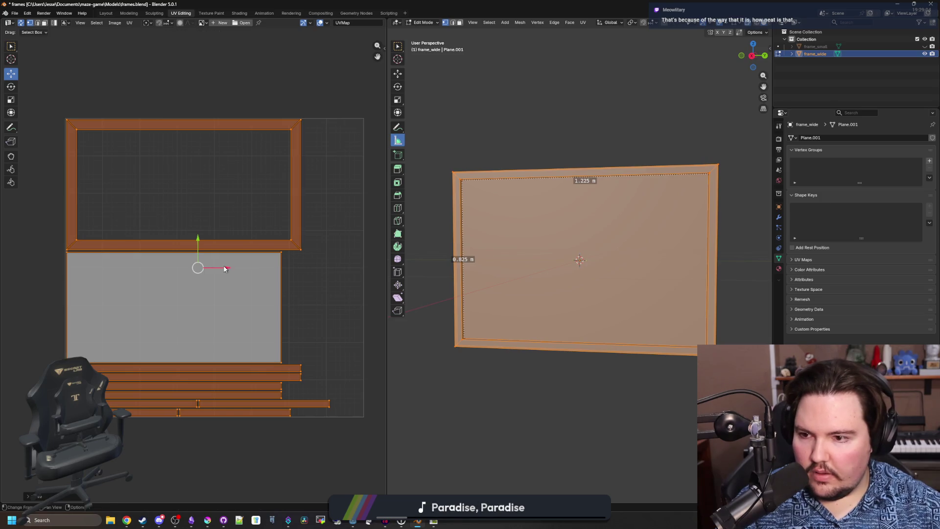
key(alt+a)
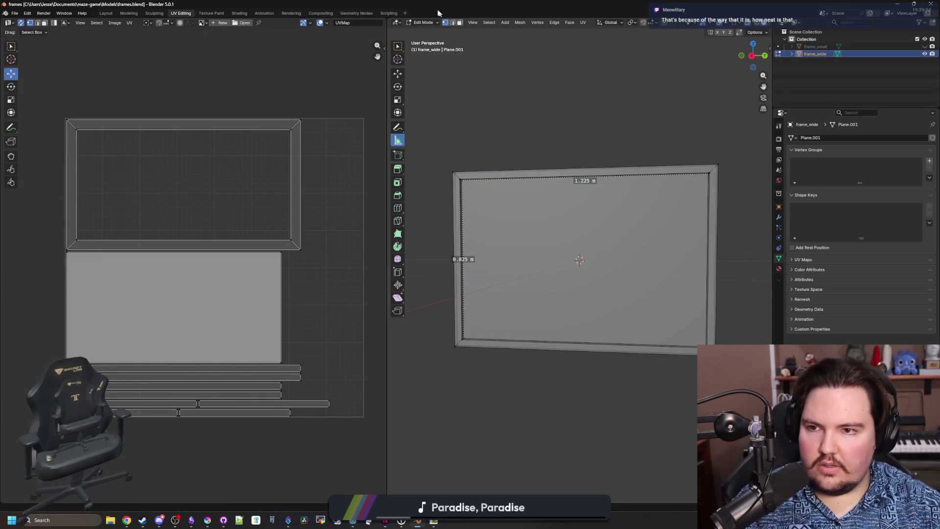
key(alt+Tab)
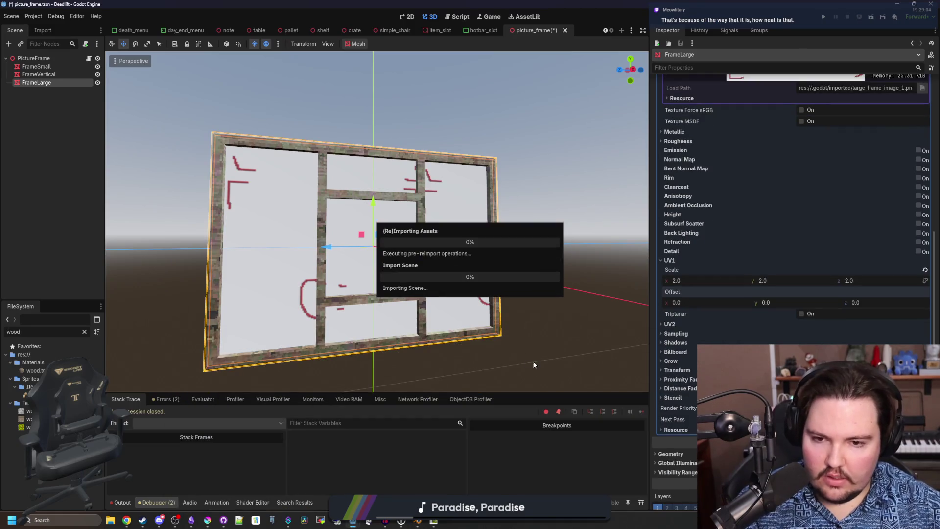
- Export only frame_wide as Wavefront OBJ named frame_large.obj, overwriting the previous file
click(417, 522)
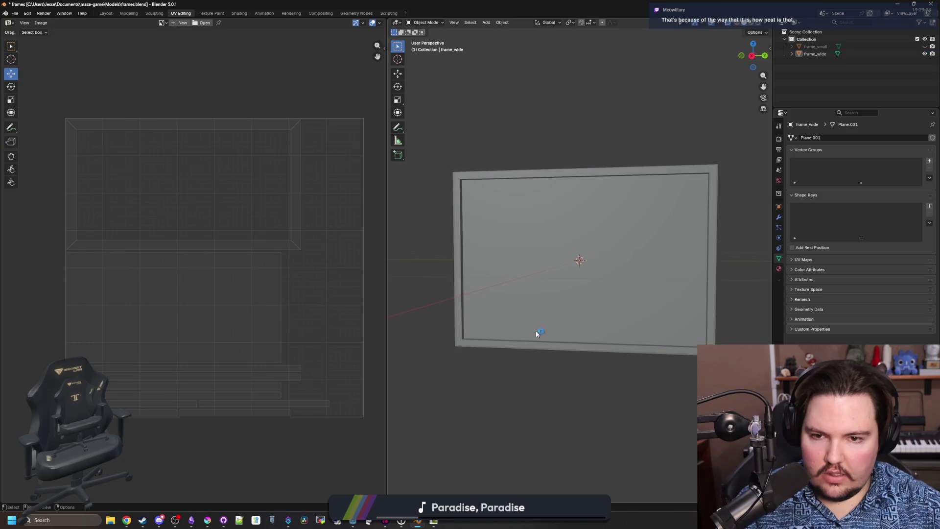
click(533, 276)
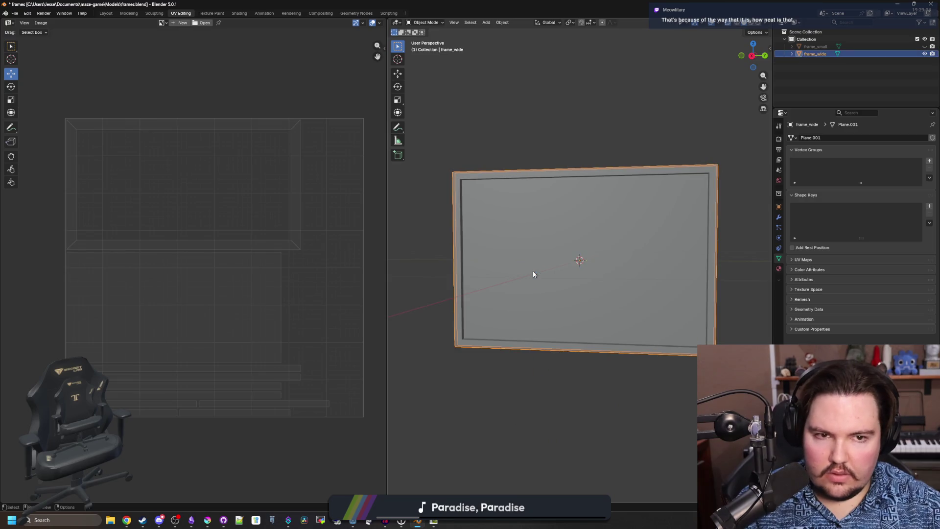
click(813, 47)
click(813, 54)
click(15, 13)
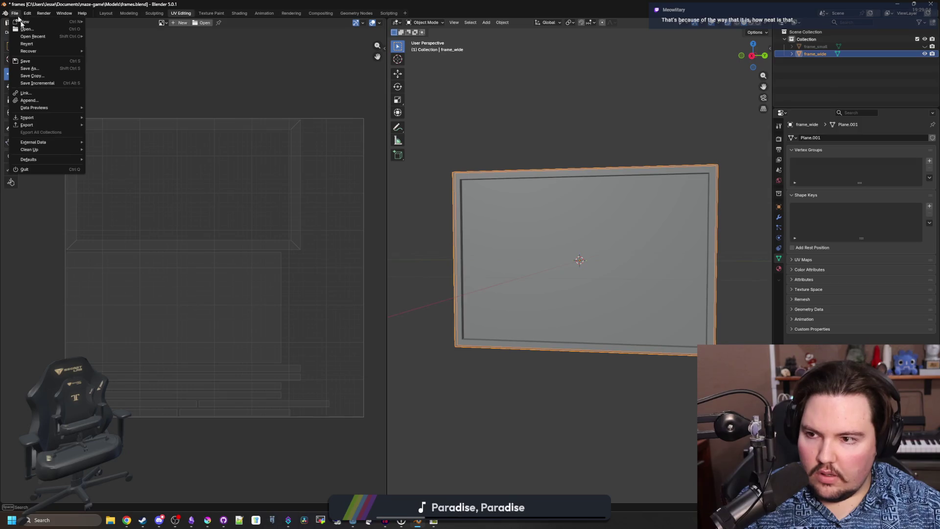
mouse_move(29, 125)
click(112, 154)
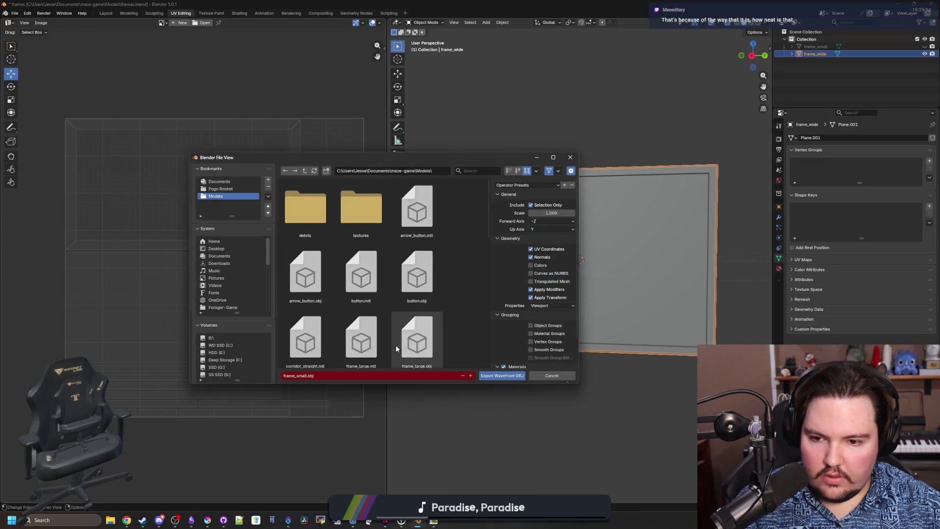
click(316, 374)
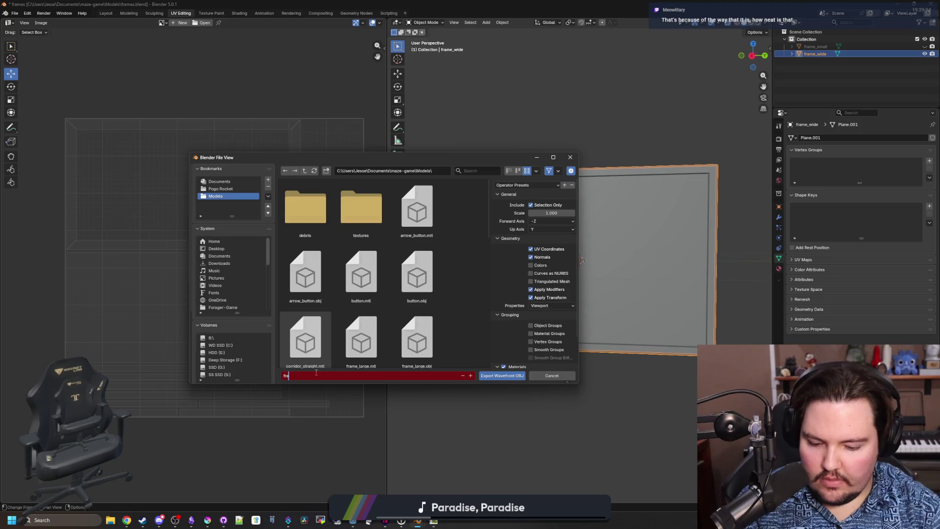
text(me_large.obj)
key(Return)
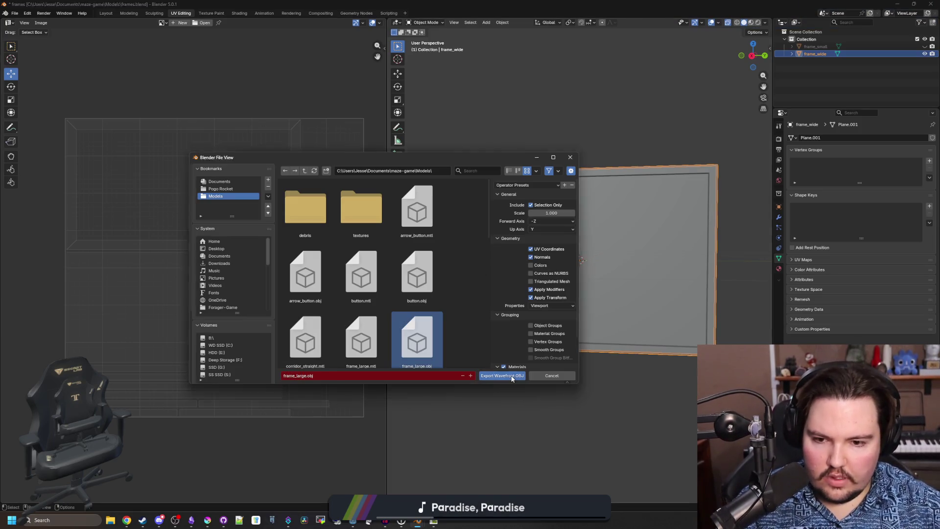
click(512, 376)
key(alt+Tab)
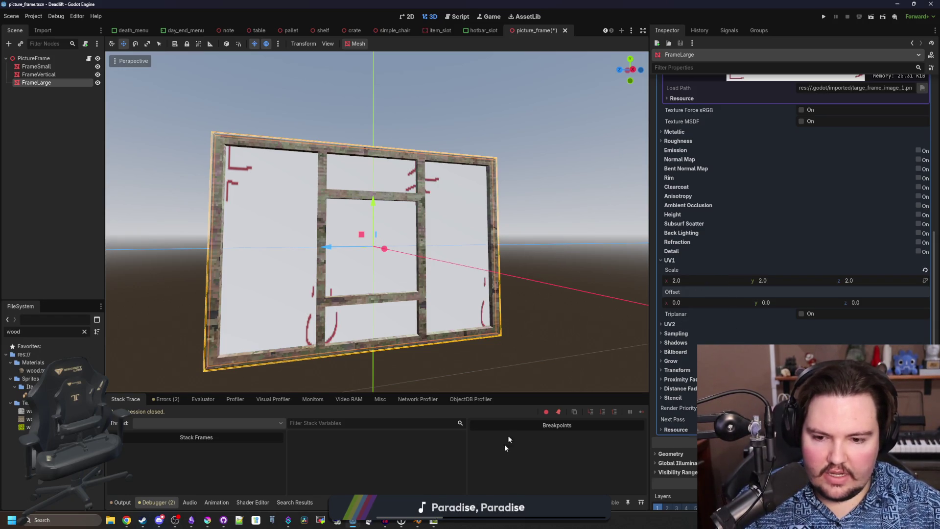
- Set FrameLarge's UV1 scale to 1.375 × 2.68 and offset y -0.2, then view the frame head-on
mouse_move(703, 289)
mouse_down()
mouse_move(711, 286)
mouse_move(663, 280)
mouse_up()
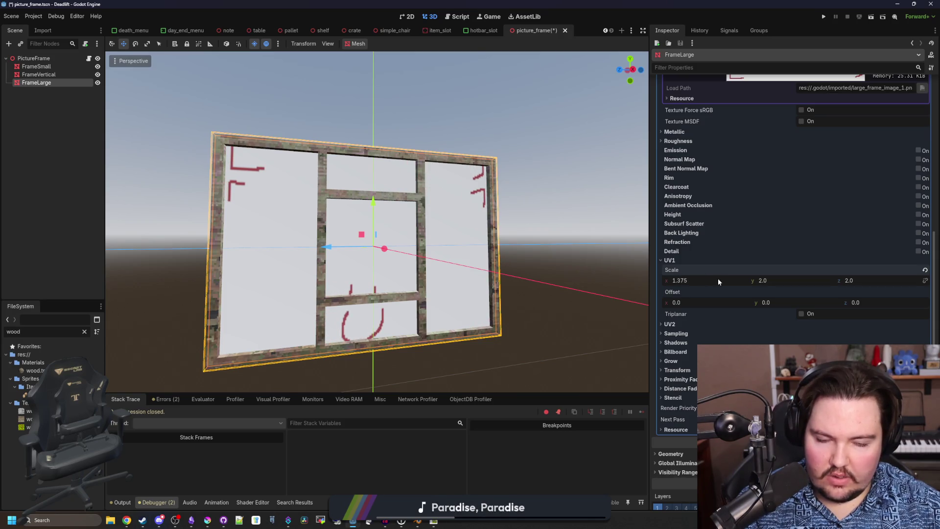
mouse_move(774, 282)
mouse_down()
mouse_move(796, 281)
mouse_move(773, 305)
mouse_move(779, 280)
mouse_move(765, 302)
mouse_up()
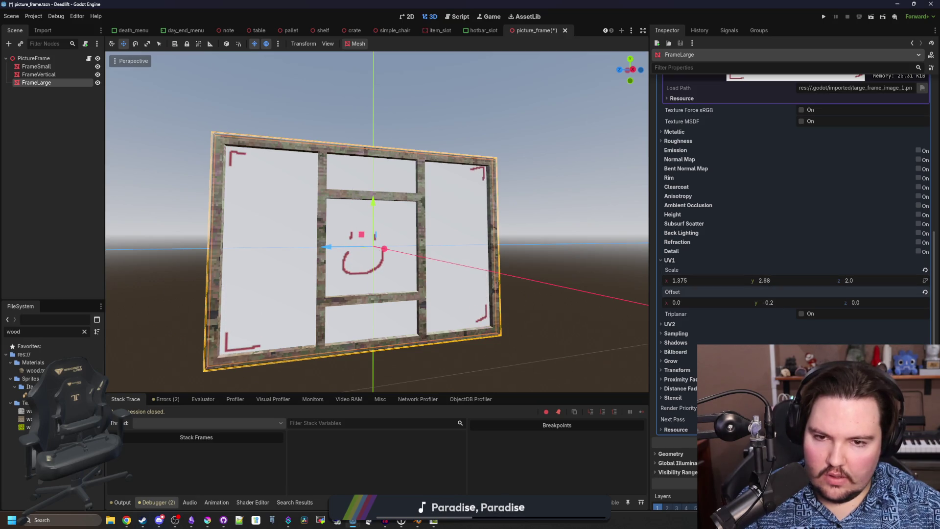
drag(525, 324, 478, 332)
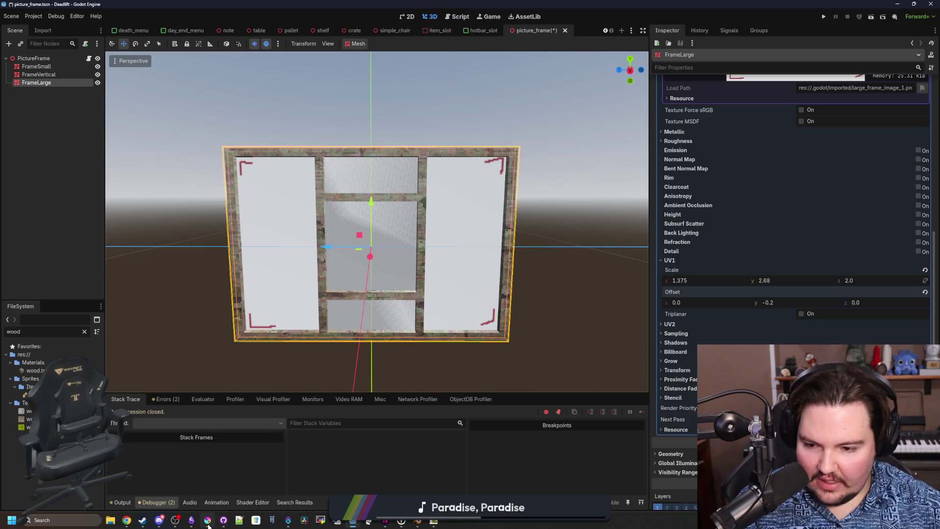
- Draw red rectangle bars at the top-left, top, right and bottom-right corners of the frame image
mouse_move(208, 524)
click(419, 395)
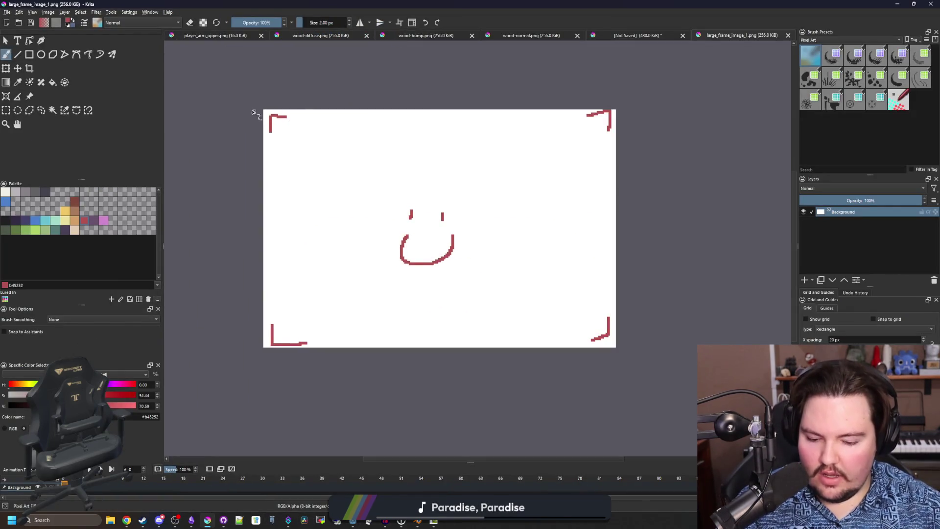
scroll(254, 113, up, 6)
click(29, 54)
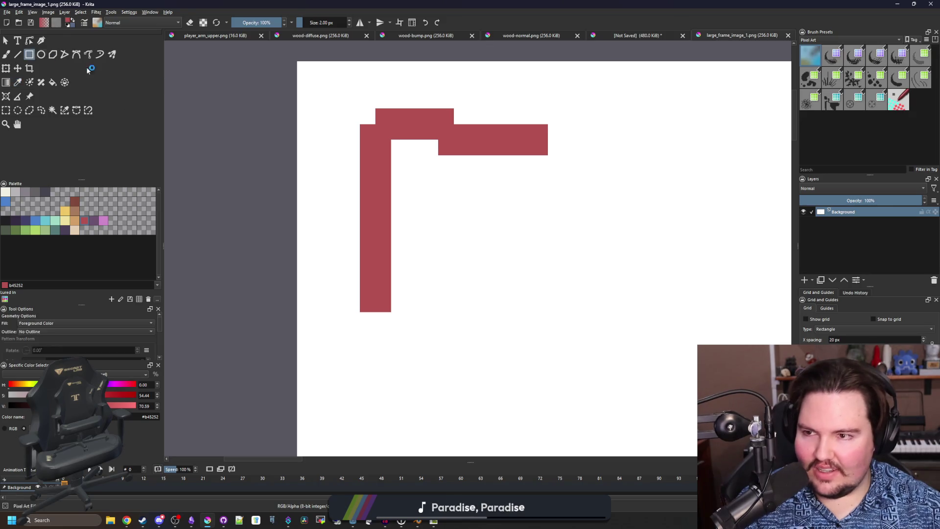
scroll(323, 78, down, 2)
mouse_move(317, 76)
mouse_down()
mouse_move(335, 98)
mouse_move(386, 288)
mouse_move(387, 345)
mouse_up()
drag(348, 178, 613, 75)
scroll(211, 159, down, 5)
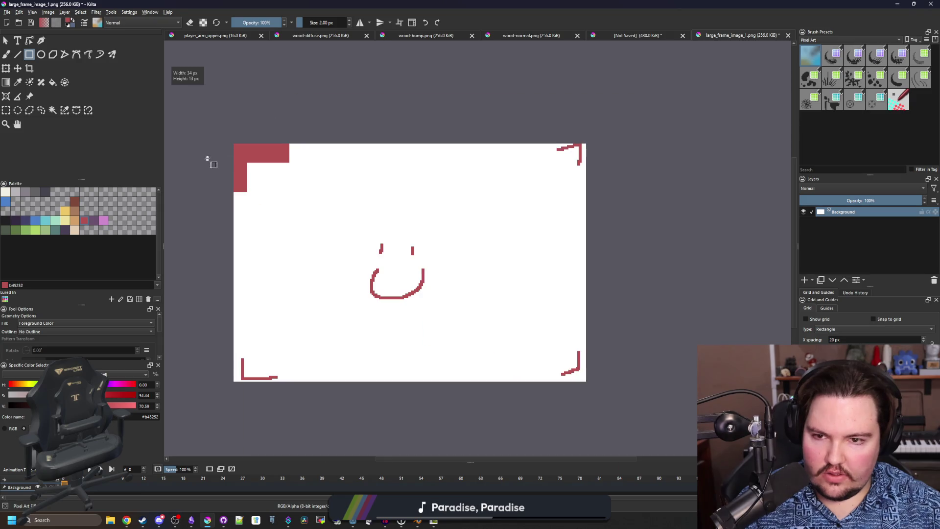
scroll(558, 151, up, 3)
mouse_move(613, 240)
mouse_down()
mouse_move(597, 136)
mouse_move(509, 151)
mouse_up()
scroll(556, 361, down, 5)
mouse_move(559, 339)
mouse_down()
mouse_move(615, 320)
mouse_move(591, 240)
mouse_up()
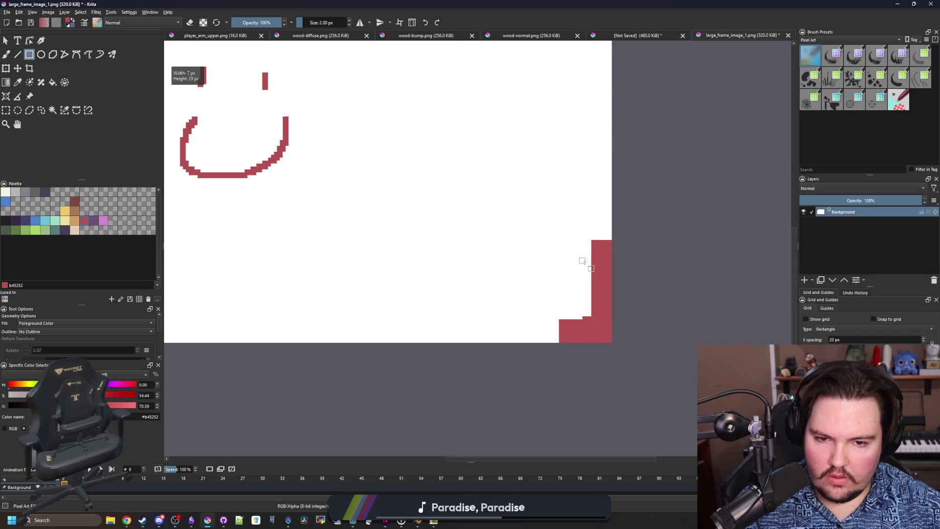
- Add red bars along the bottom-left and left edges, then save the PNG
scroll(589, 267, down, 5)
scroll(353, 289, up, 5)
drag(327, 312, 485, 293)
drag(363, 312, 320, 157)
scroll(414, 299, down, 5)
key(ctrl+s)
key(Return)
- Set the FrameLarge material's texture filter to Nearest for crisp pixels
key(alt+Tab)
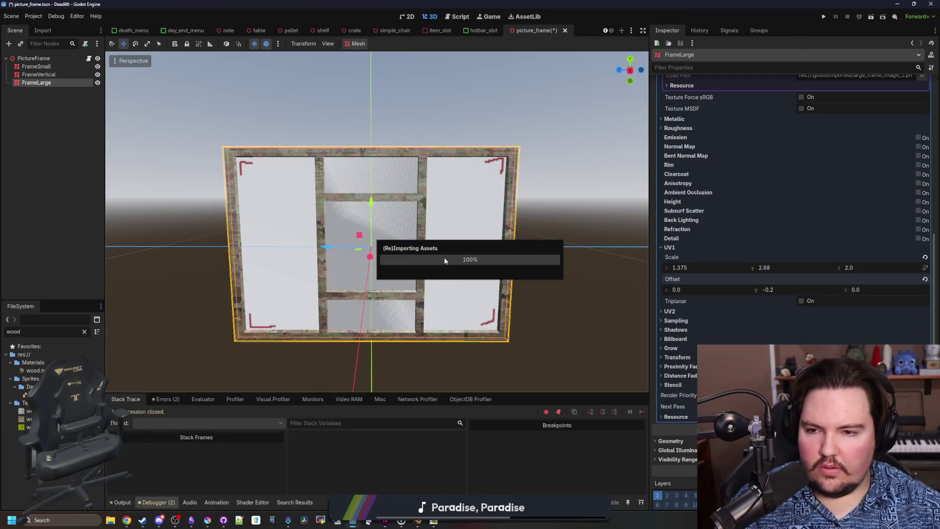
scroll(445, 261, up, 4)
scroll(705, 353, down, 3)
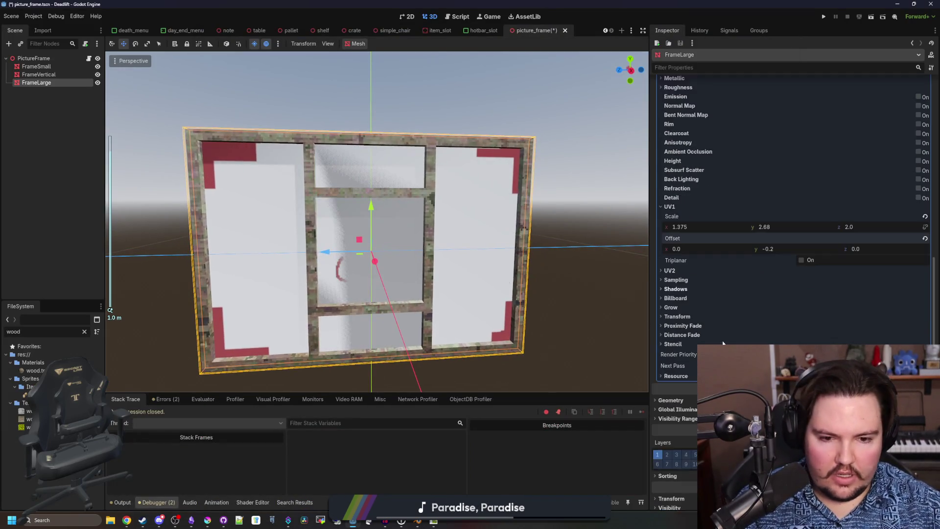
click(676, 278)
click(675, 311)
click(817, 289)
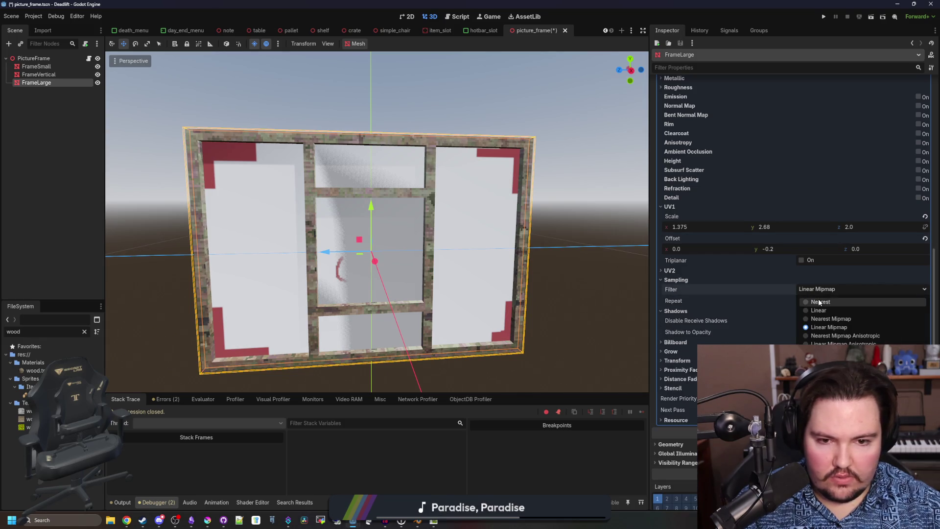
click(819, 302)
click(674, 279)
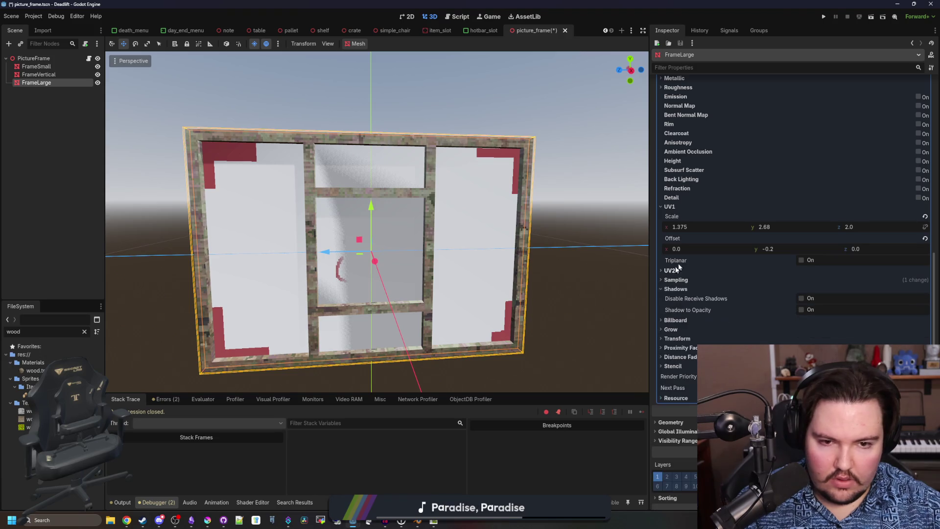
- Adjust UV1 scale to 1.47 × 2.69 and offset x to -0.03
drag(686, 227, 705, 227)
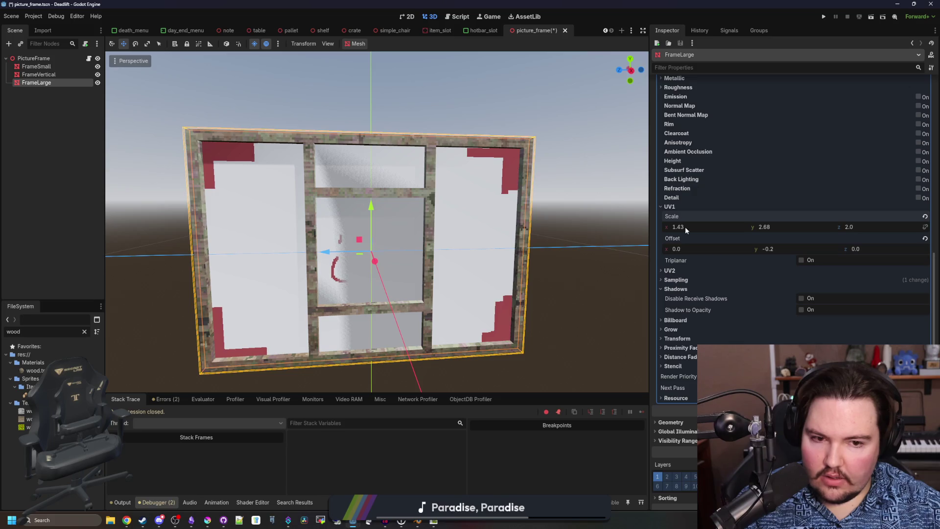
mouse_move(701, 250)
mouse_down()
mouse_move(690, 250)
mouse_move(705, 228)
mouse_up()
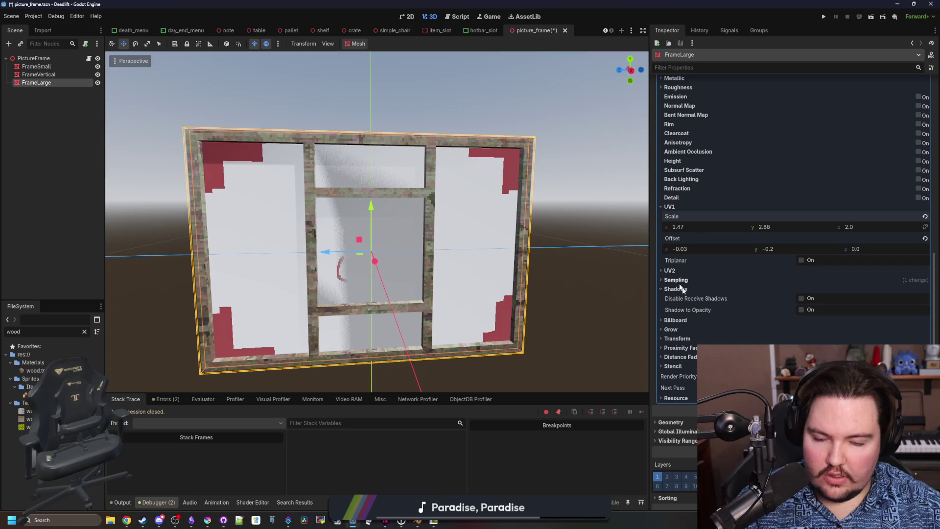
drag(456, 328, 519, 274)
mouse_move(778, 227)
mouse_down()
mouse_move(773, 247)
mouse_move(778, 228)
mouse_up()
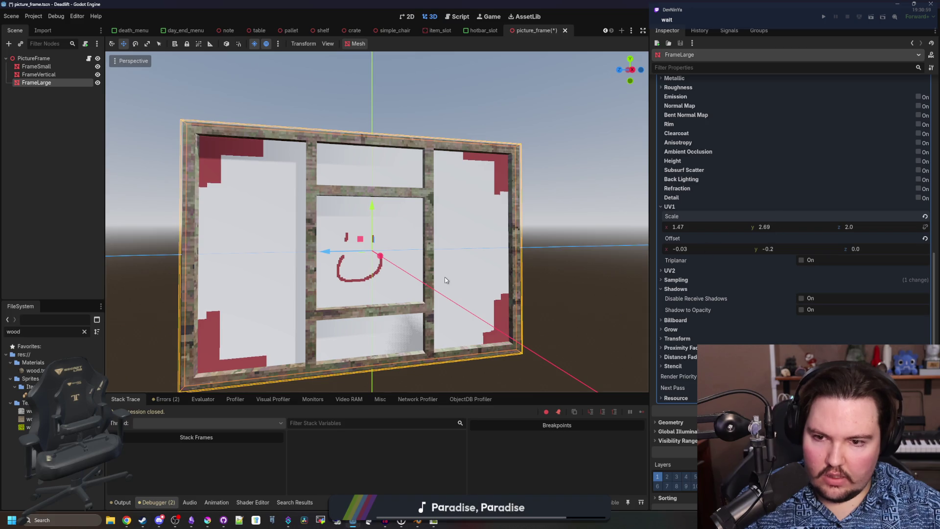
- Orbit around the frame, then set UV1 offset x to 0 with scale x 1.38
scroll(477, 251, down, 2)
mouse_move(477, 250)
mouse_down()
mouse_move(382, 289)
mouse_move(375, 270)
mouse_up()
scroll(729, 313, up, 10)
mouse_move(441, 255)
mouse_down()
mouse_move(515, 269)
mouse_move(507, 266)
mouse_up()
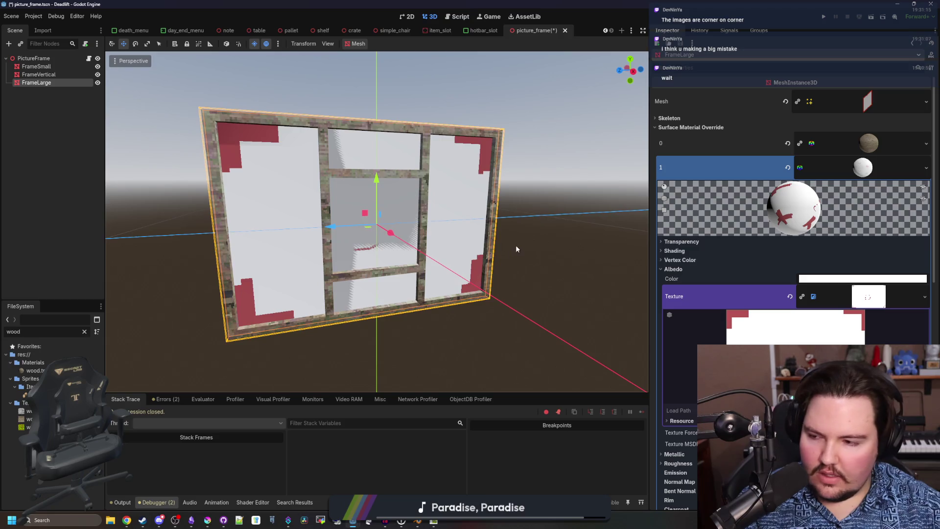
scroll(518, 248, up, 2)
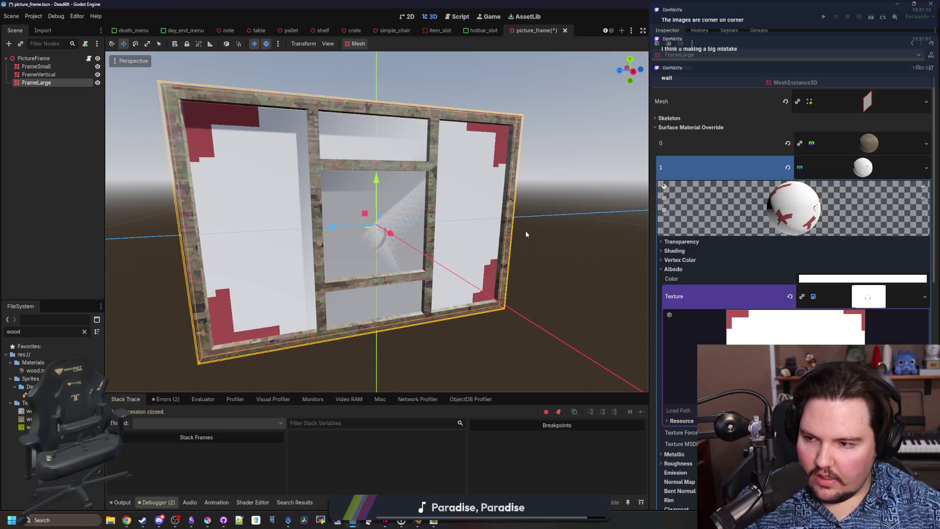
scroll(525, 230, down, 1)
mouse_move(525, 231)
mouse_down()
mouse_move(505, 226)
mouse_move(497, 238)
mouse_up()
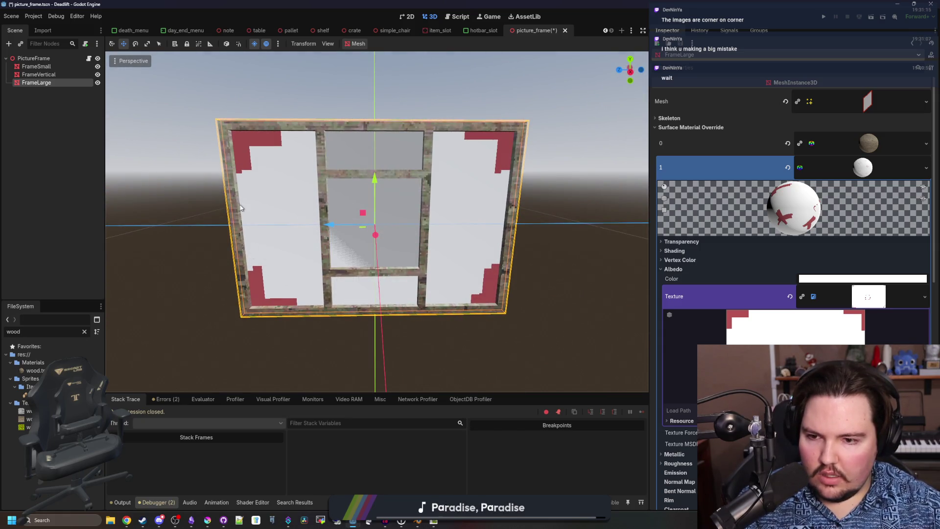
scroll(745, 303, down, 3)
scroll(744, 303, down, 1)
scroll(744, 302, up, 1)
scroll(745, 303, down, 4)
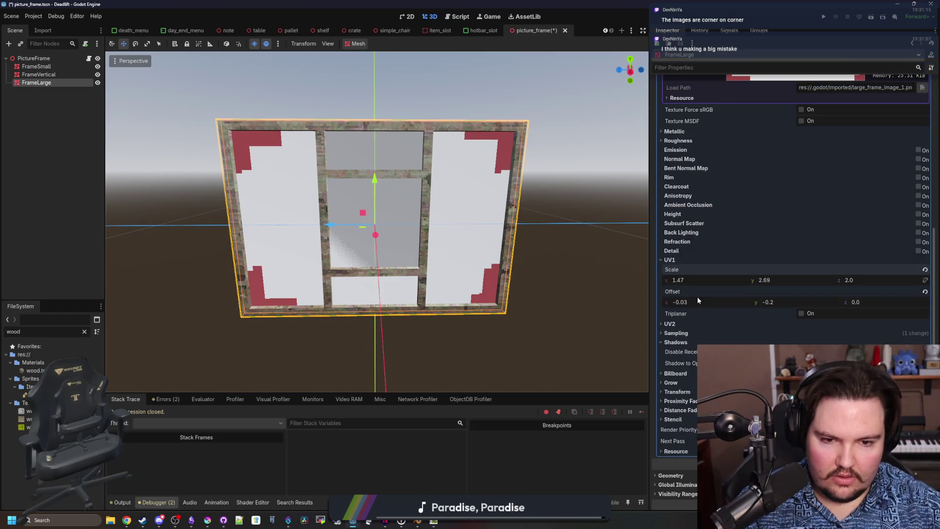
mouse_move(687, 300)
mouse_down()
mouse_move(704, 302)
mouse_move(685, 305)
mouse_move(684, 284)
mouse_up()
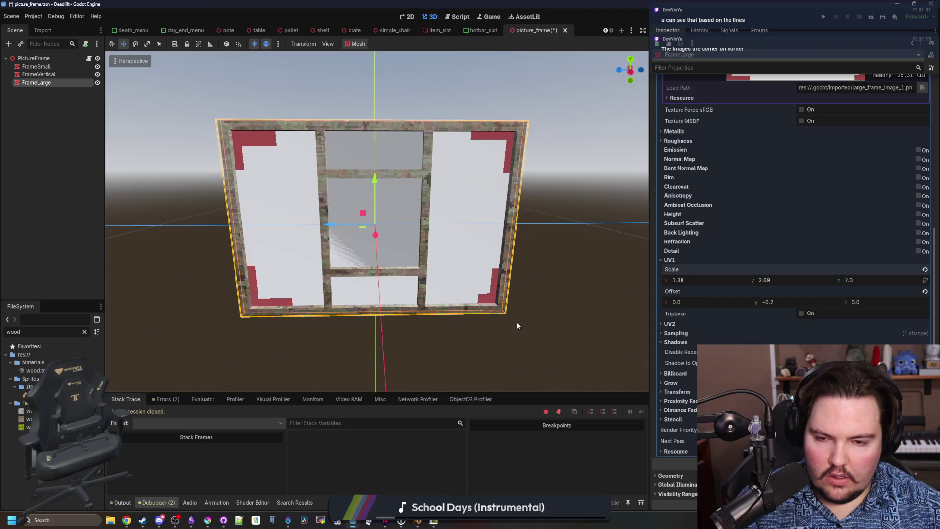
- Check the frame from a straight front view and save the picture_frame scene
drag(506, 324, 515, 303)
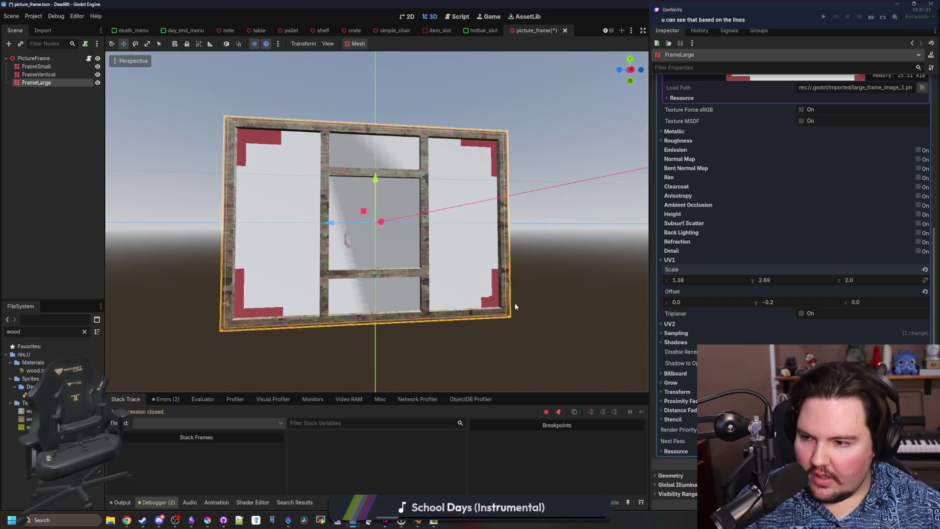
scroll(515, 303, down, 3)
drag(515, 303, 451, 325)
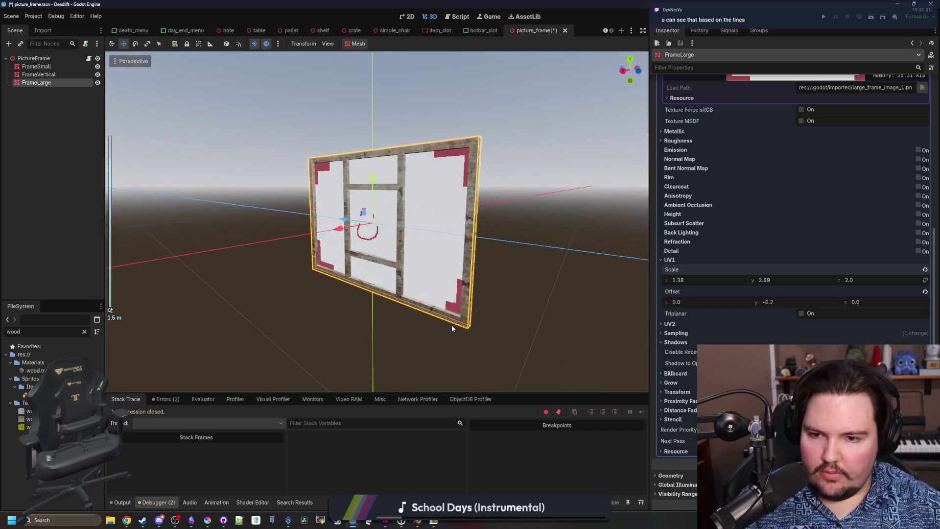
key(KP_1)
scroll(404, 293, down, 3)
key(ctrl+s)
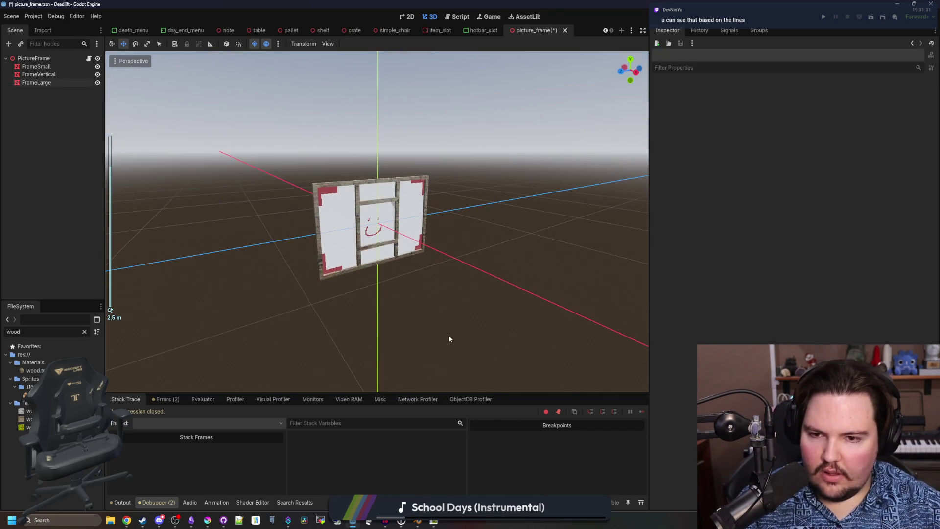
scroll(453, 290, up, 5)
key(KP_1)
key(ctrl+s)
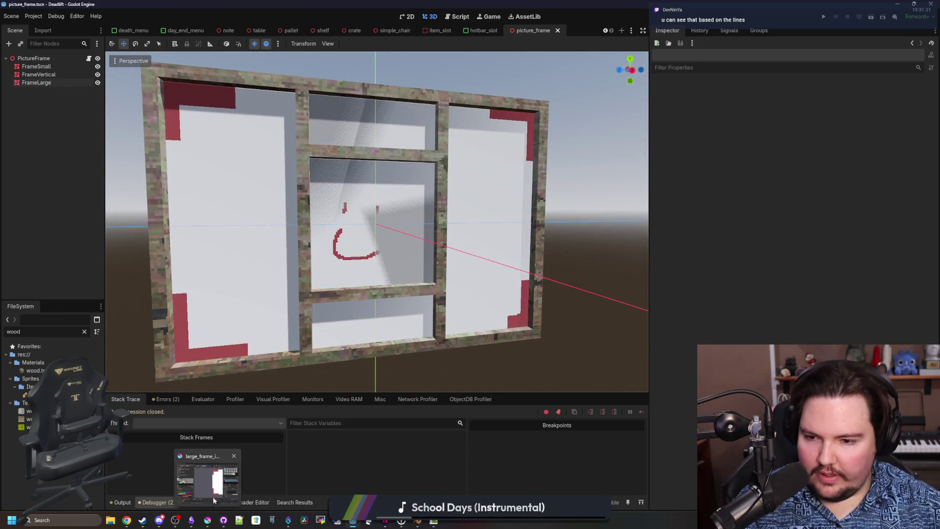
click(208, 520)
- Maximize Krita and fill the white frame image with the dark #212123 colour
double_click(458, 424)
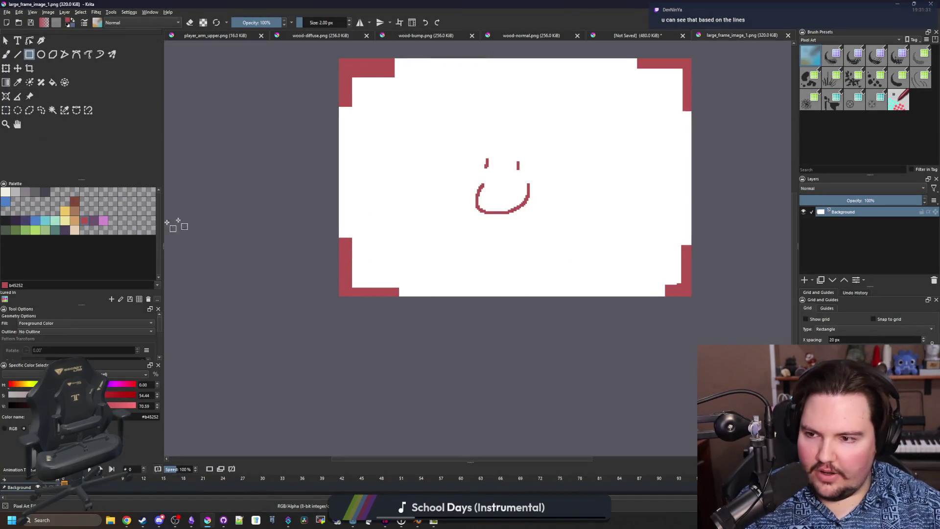
click(6, 223)
key(f)
click(448, 239)
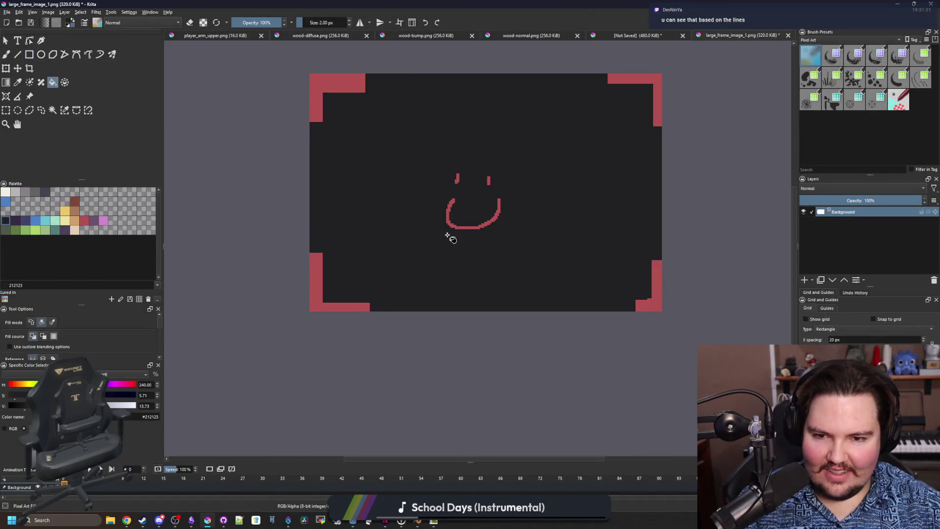
scroll(446, 230, up, 10)
key(1)
click(51, 322)
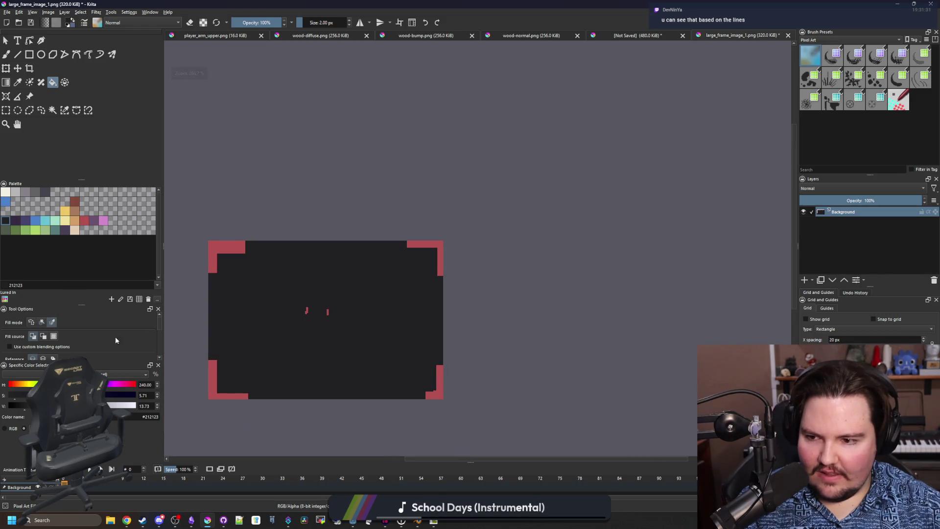
scroll(342, 279, up, 8)
key(1)
scroll(336, 321, up, 2)
- Paint two grey eye shapes with downward tails using a freehand brush
key(b)
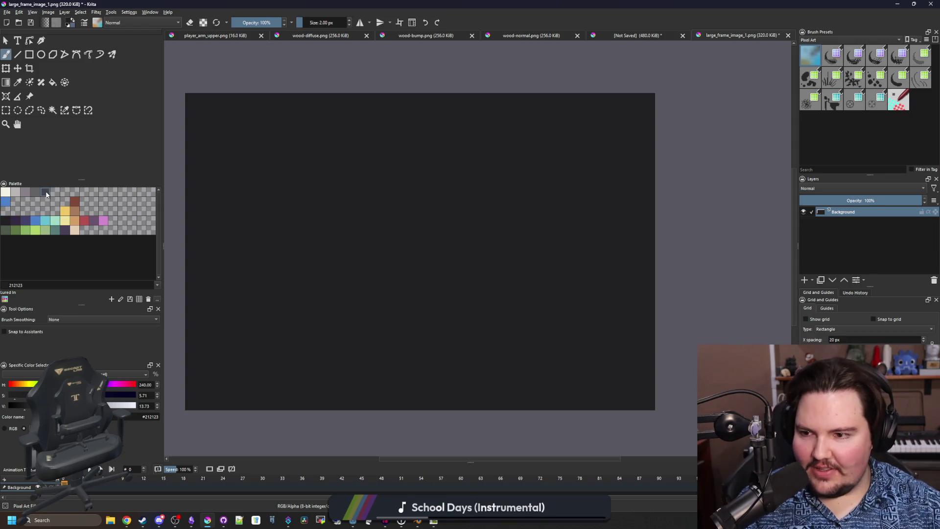
click(47, 193)
drag(408, 265, 400, 294)
key(ctrl+z)
key(bracketright)
mouse_move(352, 218)
mouse_down()
mouse_move(306, 222)
mouse_move(362, 201)
mouse_up()
key(bracketleft)
mouse_move(534, 223)
mouse_down()
mouse_move(510, 204)
mouse_move(485, 203)
mouse_up()
drag(372, 204, 346, 259)
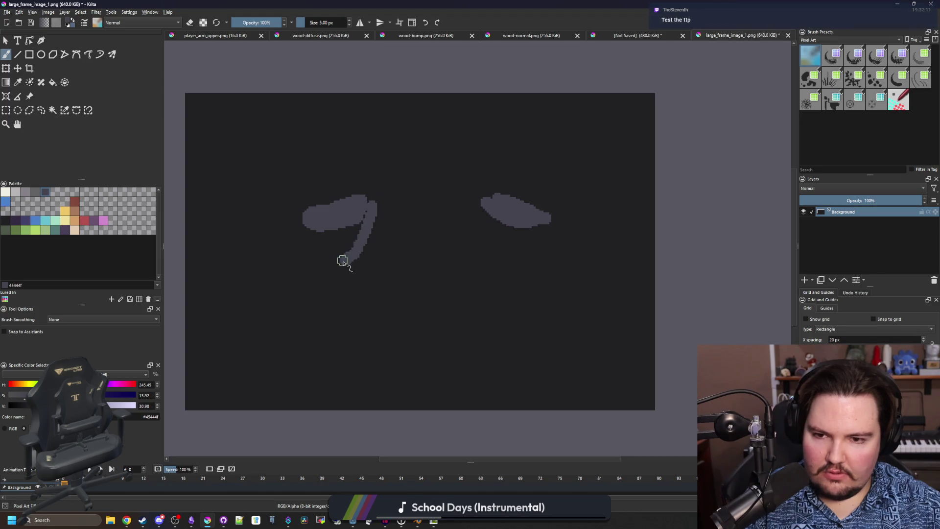
drag(484, 206, 507, 245)
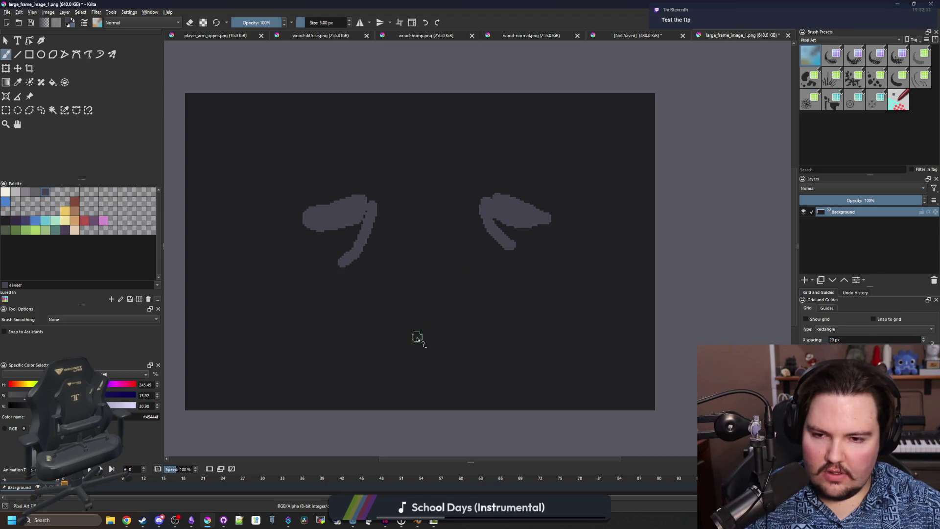
- Paint a grey mouth curve and a wide grin with upturned ends below the eyes
mouse_move(395, 294)
mouse_down()
mouse_move(466, 310)
mouse_move(373, 329)
mouse_move(333, 317)
mouse_up()
key(ctrl+z)
drag(398, 309, 359, 287)
mouse_move(482, 306)
mouse_down()
mouse_move(508, 294)
mouse_move(508, 274)
mouse_up()
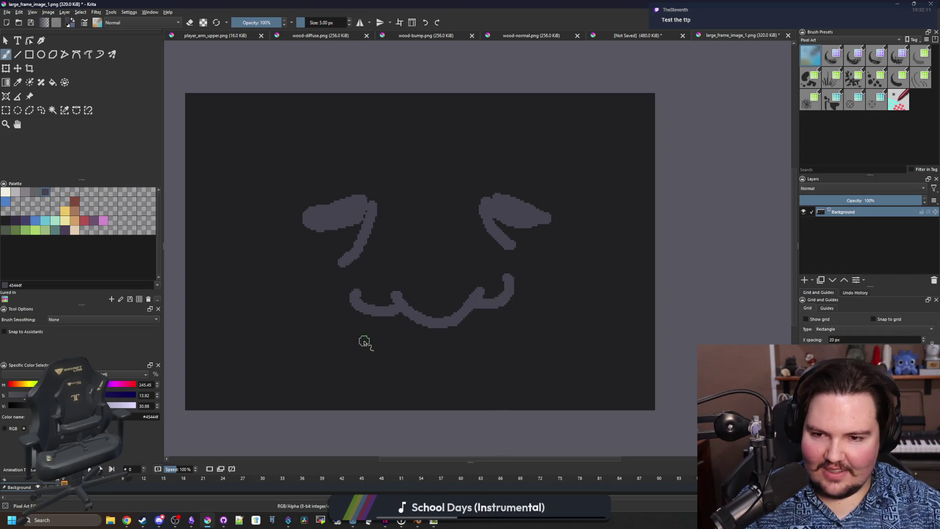
scroll(352, 325, up, 1)
mouse_move(274, 283)
mouse_down()
mouse_move(324, 315)
mouse_move(430, 339)
mouse_move(518, 331)
mouse_move(632, 299)
mouse_up()
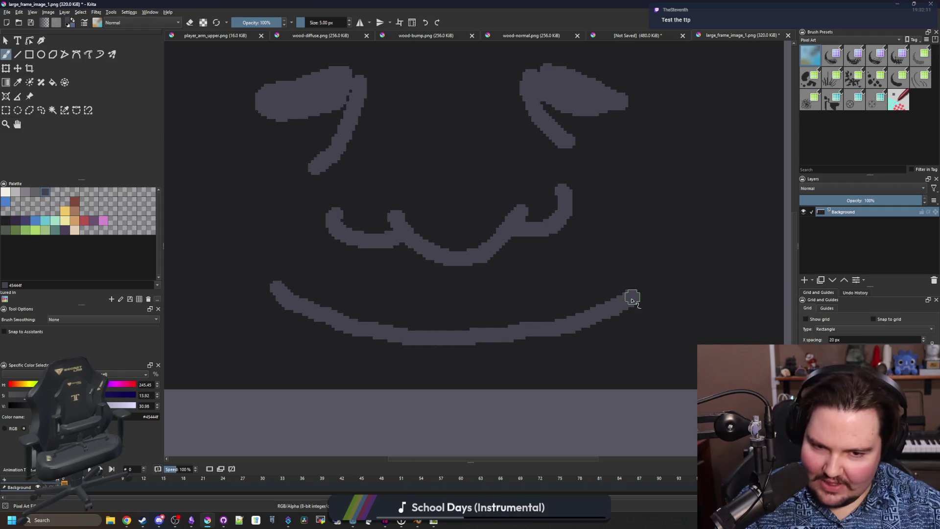
scroll(332, 330, down, 1)
scroll(289, 312, up, 1)
drag(283, 319, 336, 282)
drag(683, 306, 672, 286)
scroll(475, 343, down, 4)
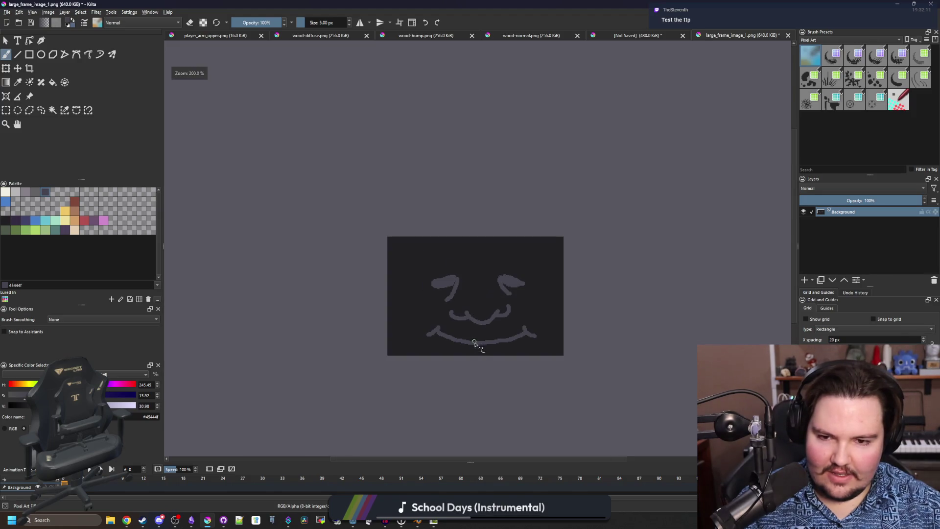
scroll(484, 343, up, 2)
- Shift the face drawing up and left, then fill the exposed margins dark
click(18, 69)
drag(521, 281, 510, 260)
key(f)
ctrl+click(569, 262)
click(596, 365)
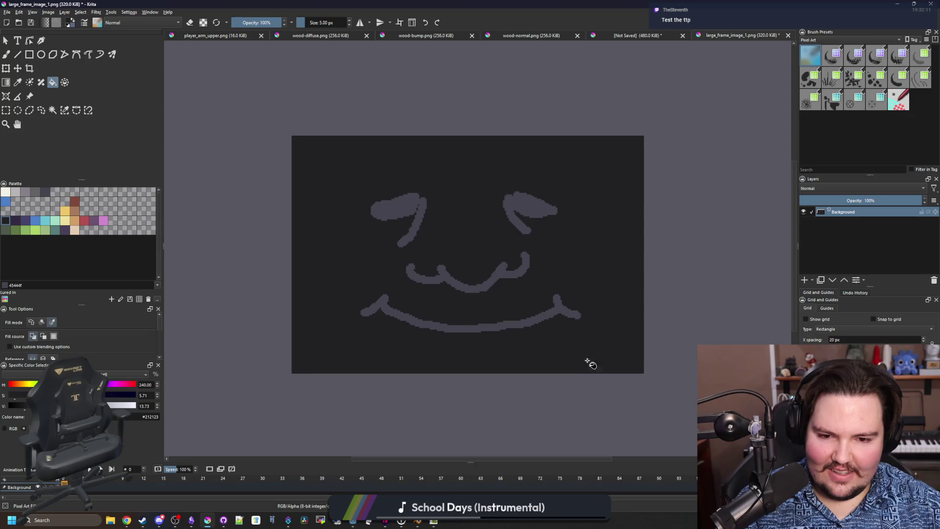
- Save the image as PNG and return to Godot
key(ctrl+s)
click(503, 333)
key(alt+Tab)
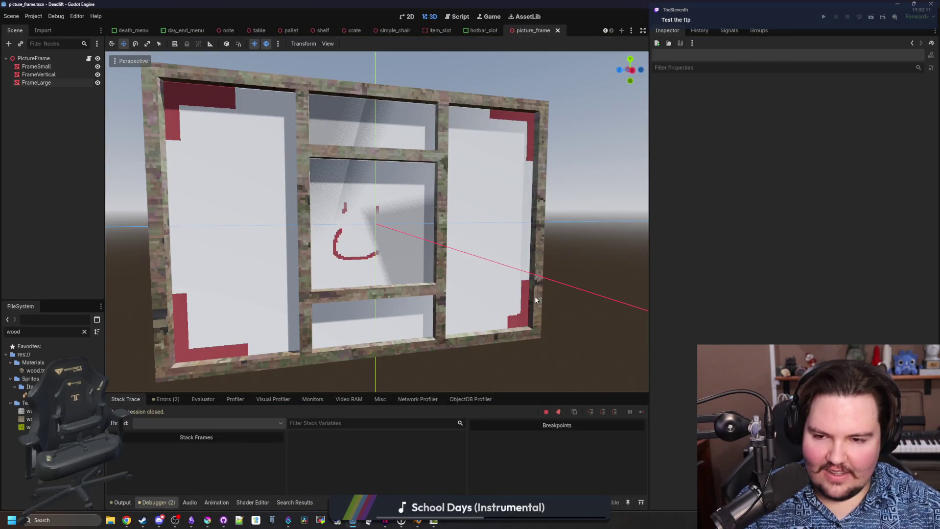
- Orbit and zoom to a frontal view of the large frame showing the dark face texture
mouse_move(420, 287)
mouse_down()
mouse_move(452, 300)
mouse_move(327, 314)
mouse_move(475, 285)
mouse_move(503, 321)
mouse_move(389, 300)
mouse_up()
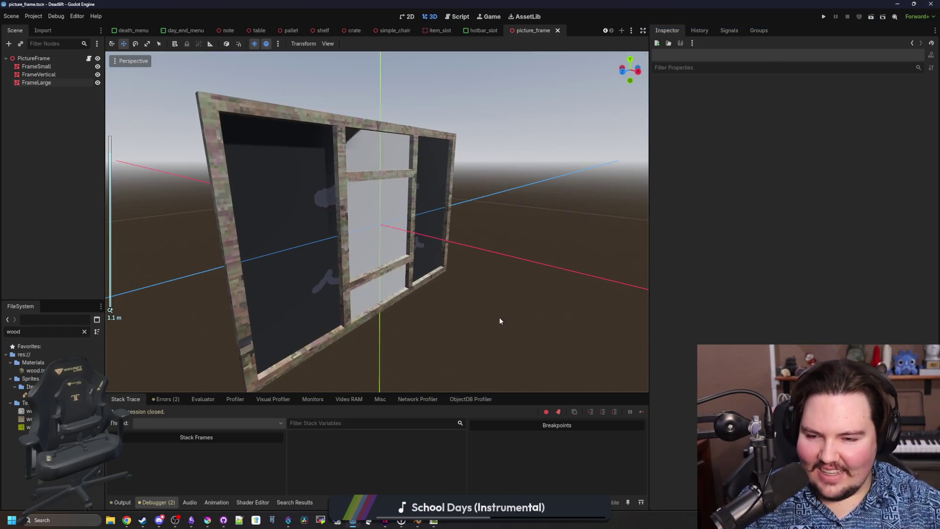
scroll(500, 320, up, 5)
scroll(389, 342, up, 2)
scroll(390, 349, down, 1)
drag(389, 350, 415, 321)
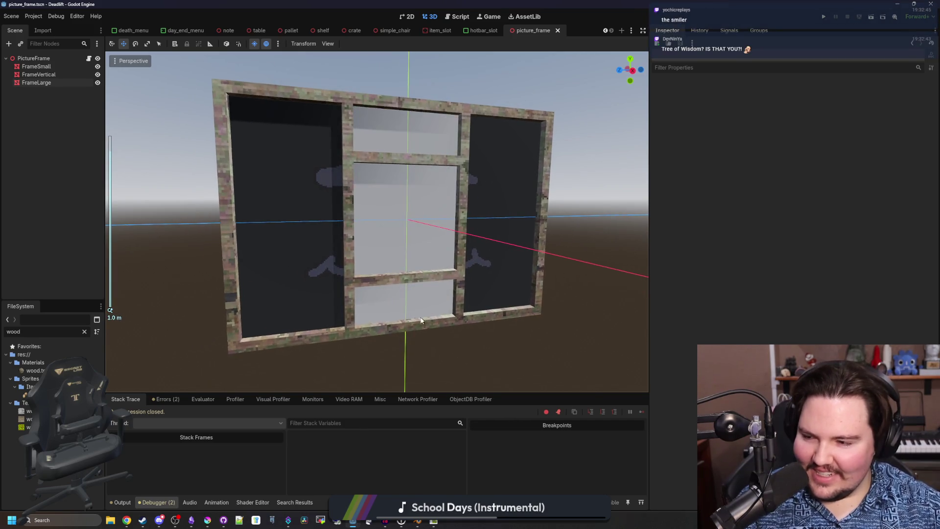
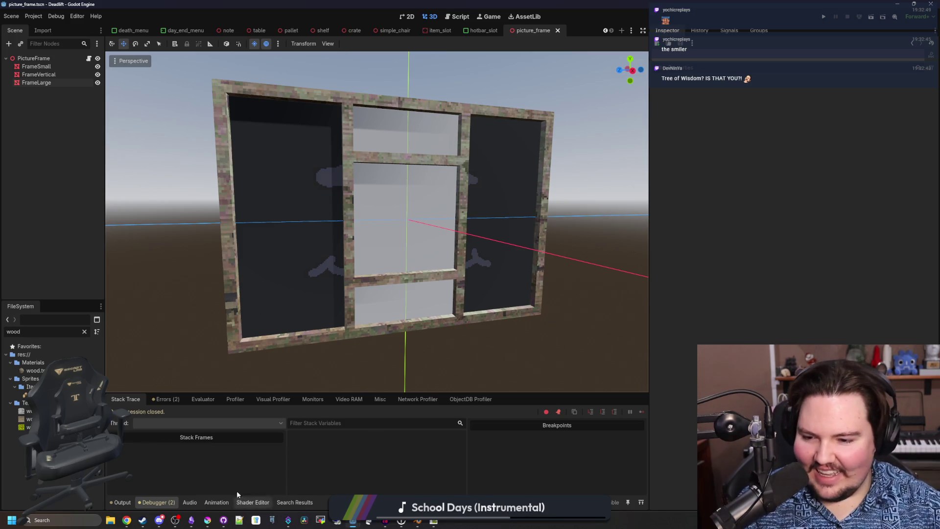
- Bring the Krita window showing large_frame_image_1.png to the front and maximize it
click(207, 520)
double_click(346, 421)
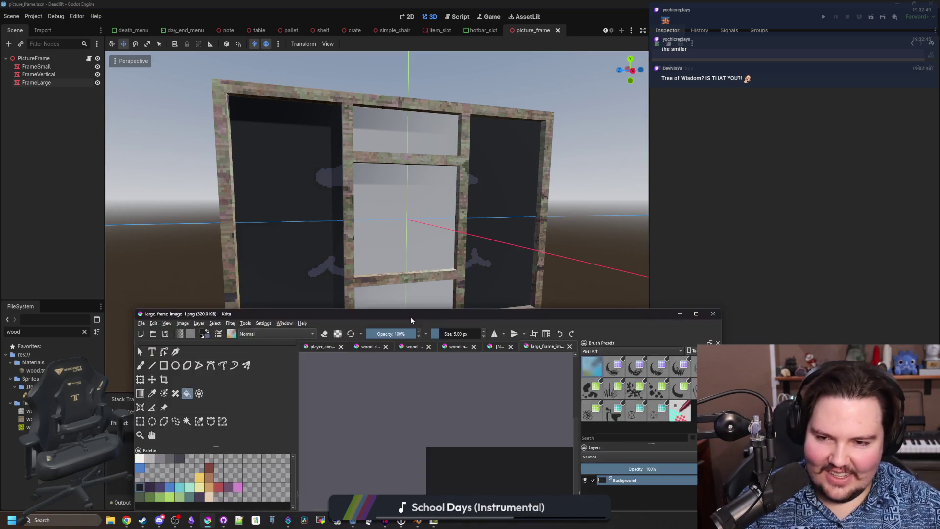
- Paint a near-white highlight dot in the face's left eye with the freehand brush
scroll(479, 252, up, 2)
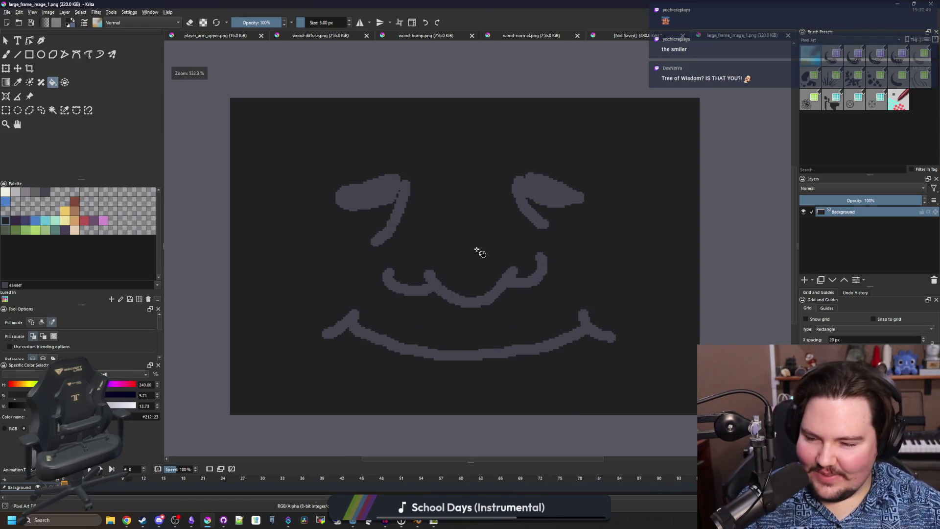
scroll(479, 253, down, 3)
scroll(480, 252, up, 1)
scroll(479, 252, up, 1)
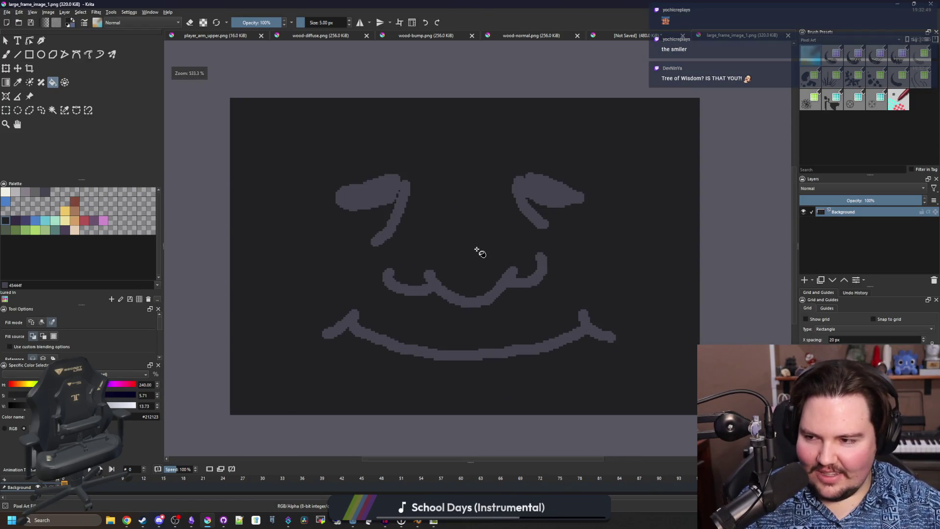
key(b)
scroll(458, 341, up, 1)
scroll(335, 342, down, 1)
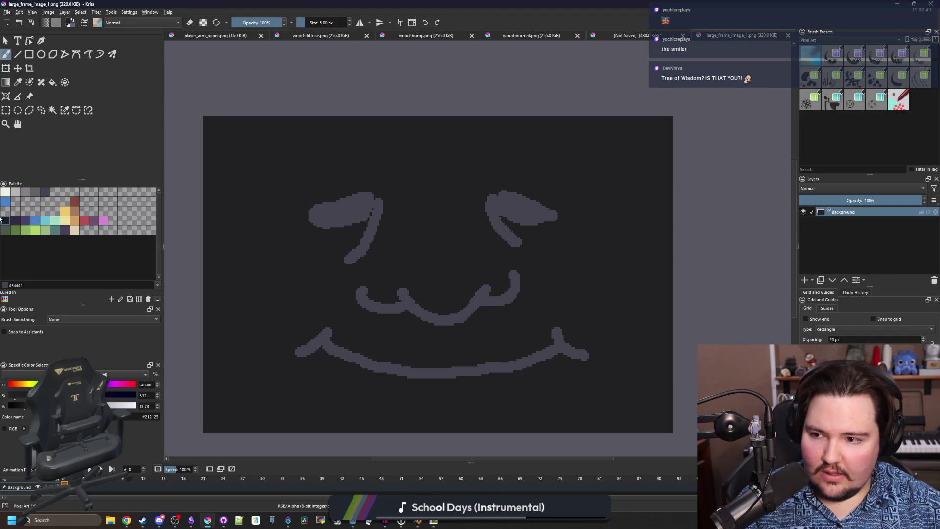
click(5, 192)
click(349, 213)
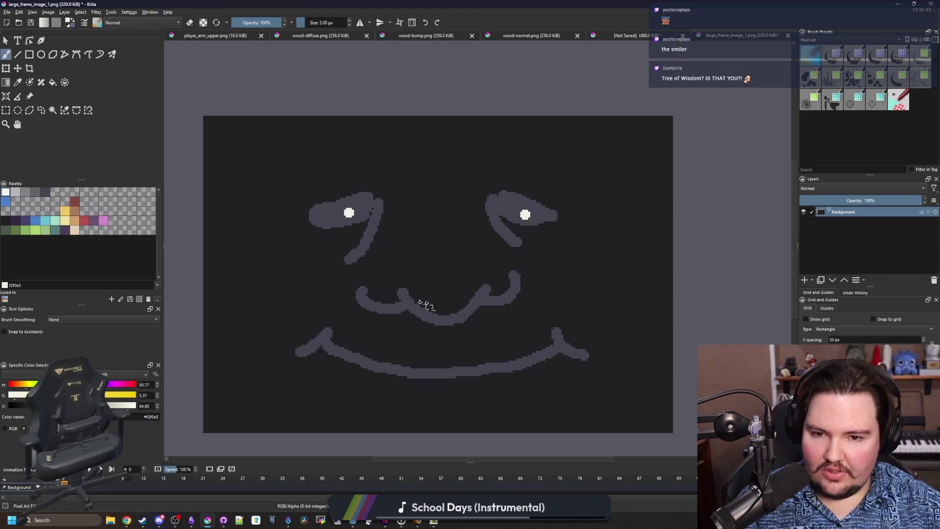
- Undo the white eye dot, leaving the plain grey smiling face
scroll(437, 304, down, 7)
scroll(401, 277, up, 8)
key(ctrl+z)
key(ctrl+z)
scroll(395, 275, down, 3)
scroll(373, 247, up, 2)
scroll(367, 262, down, 1)
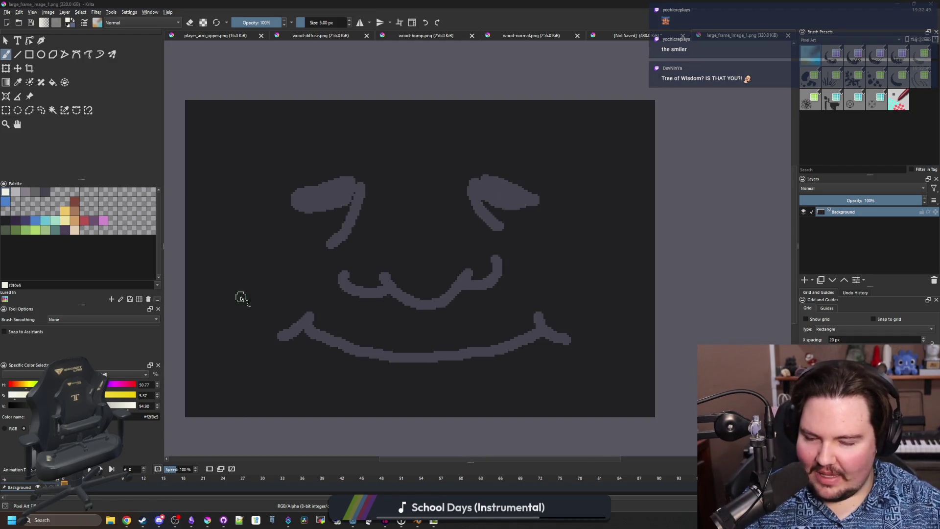
- Open File Explorer and drag the wise tree picture onto the Krita canvas
click(110, 193)
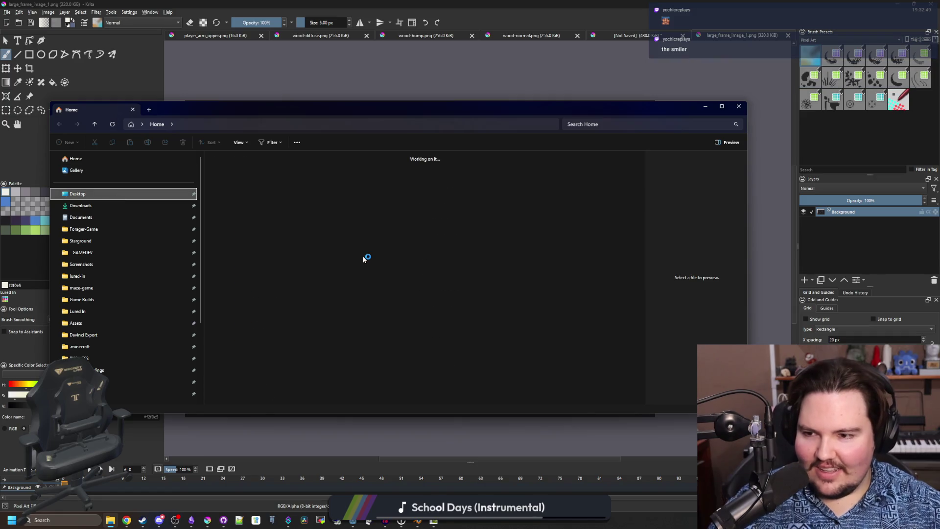
drag(396, 111, 939, 112)
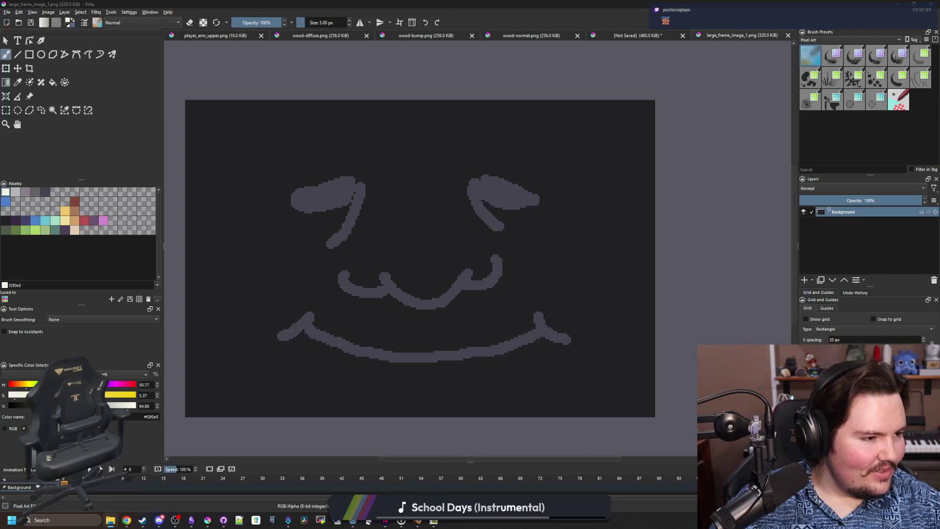
drag(643, 206, 659, 214)
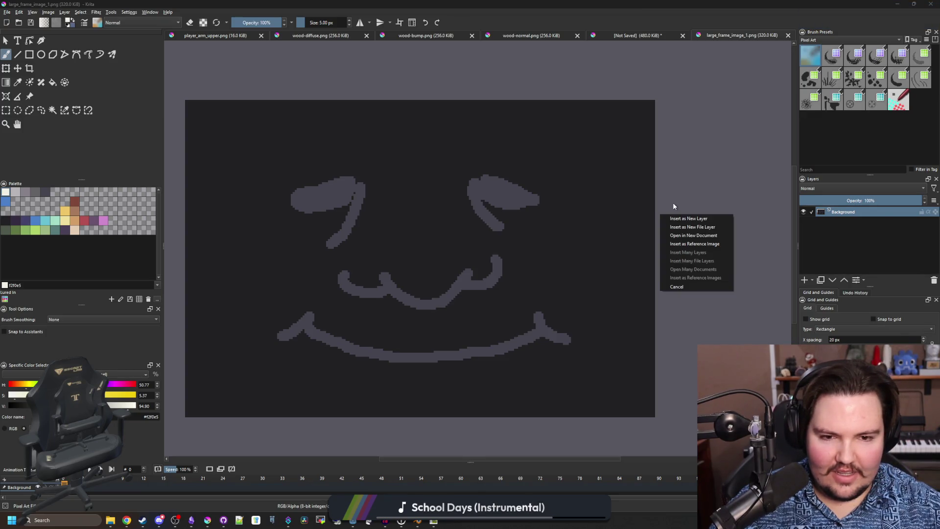
- Insert the dropped tree picture as a new layer, then delete that layer
click(701, 228)
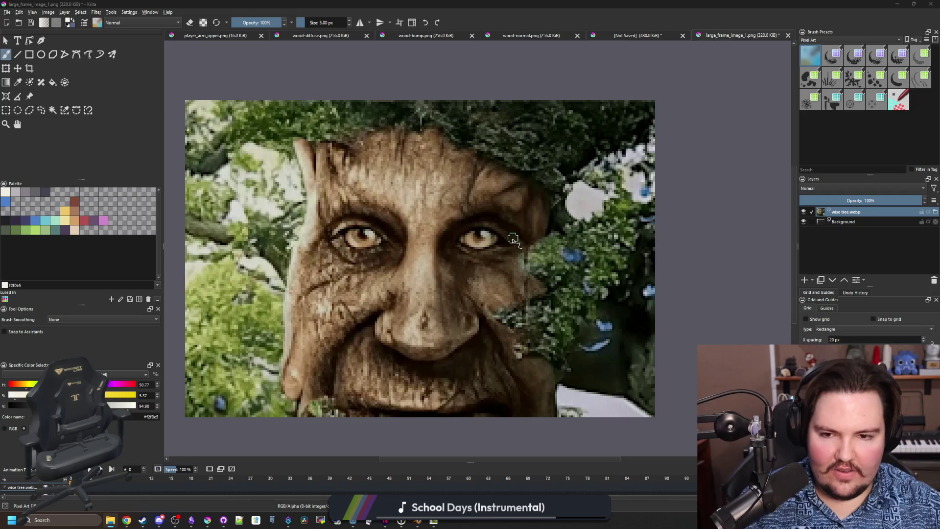
key(minus)
click(8, 70)
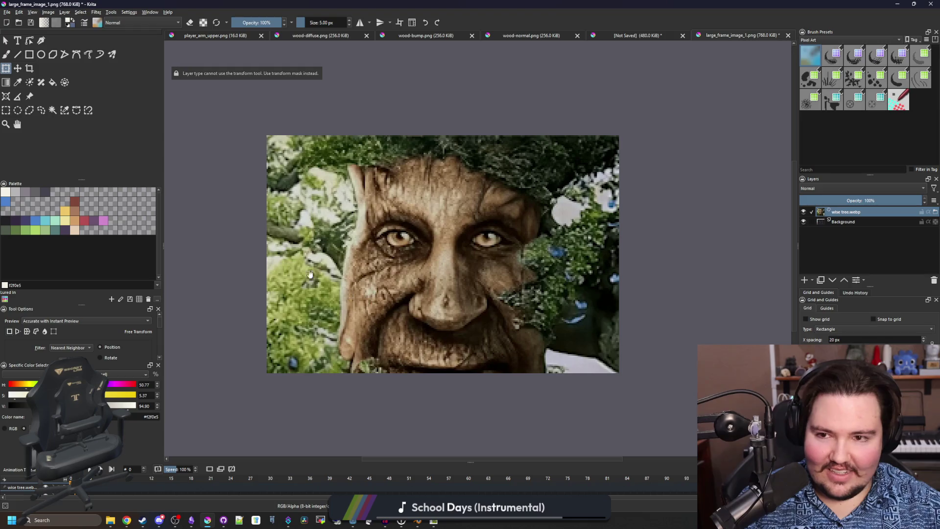
right_click(852, 214)
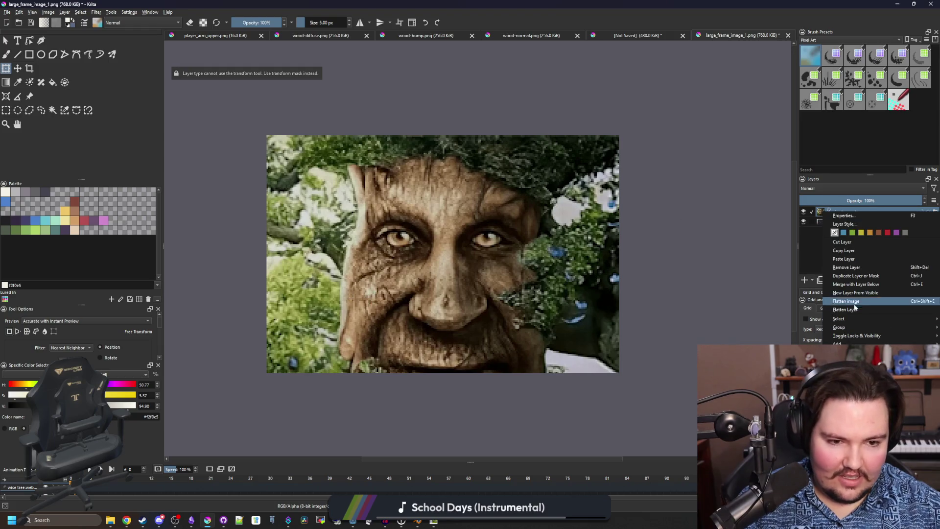
click(856, 270)
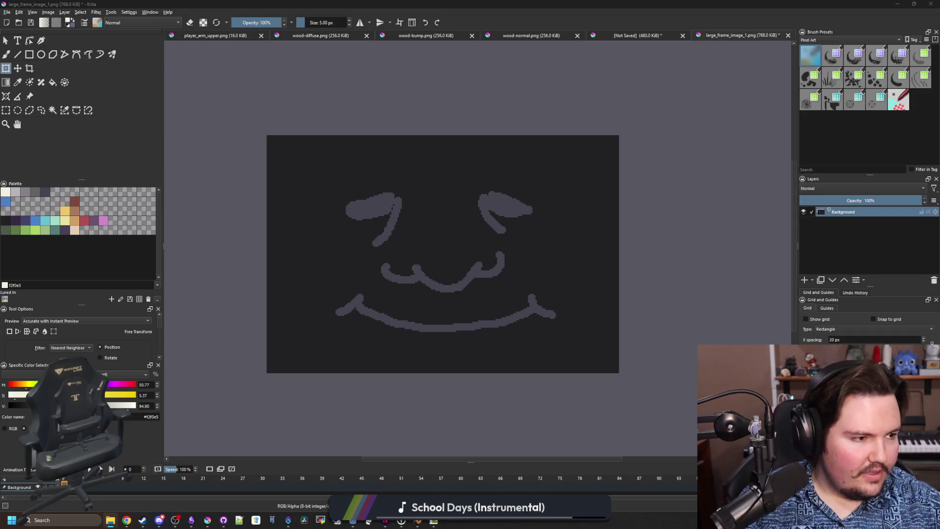
- Add a new Paint Layer and re-insert the wise tree picture as a new layer
click(804, 279)
scroll(309, 185, down, 4)
scroll(368, 194, down, 5)
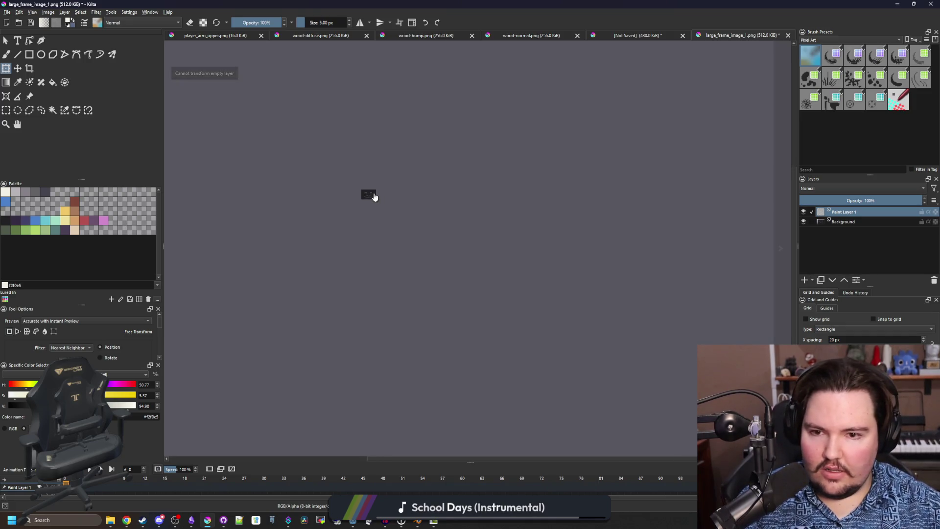
key(1)
drag(939, 215, 651, 277)
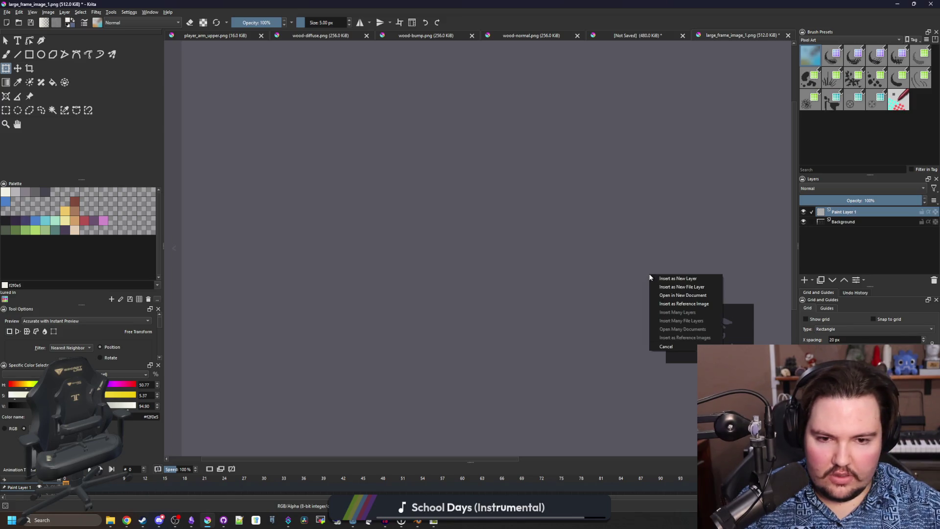
click(684, 278)
- Move the wise tree image up about 60 px with the Transform tool
scroll(497, 268, up, 5)
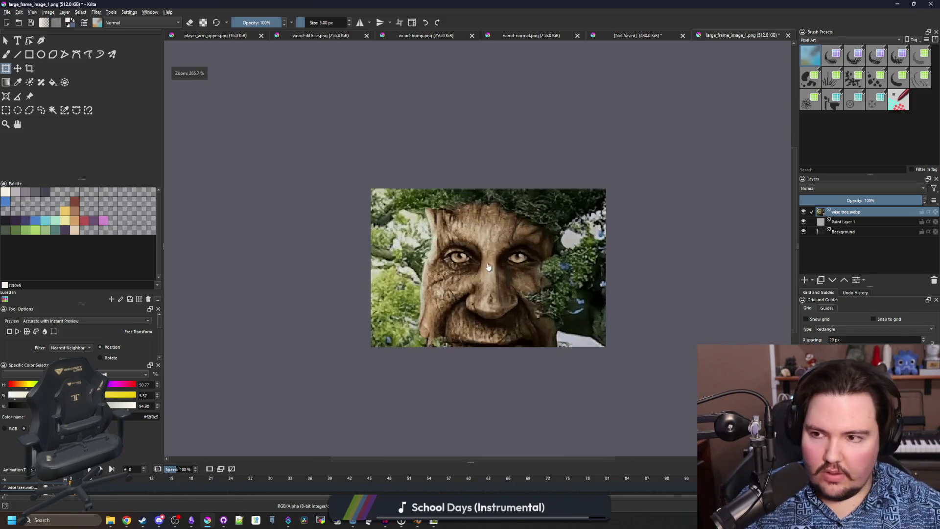
scroll(498, 414, up, 1)
drag(508, 251, 504, 219)
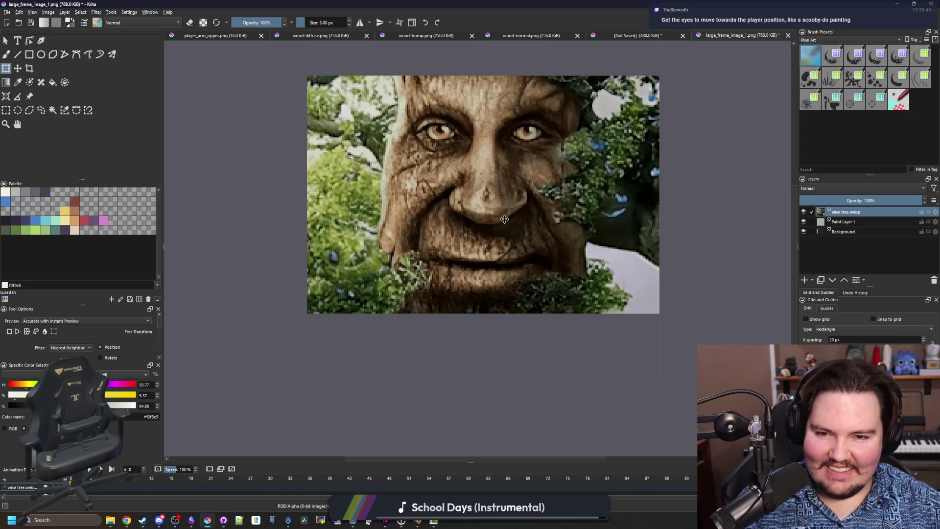
scroll(504, 219, up, 2)
scroll(441, 196, down, 2)
scroll(380, 181, up, 1)
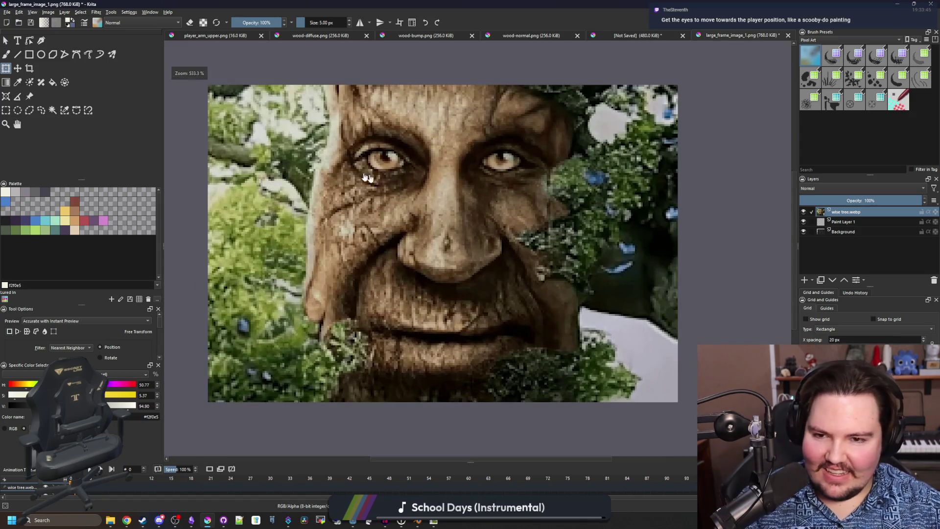
click(99, 12)
click(100, 12)
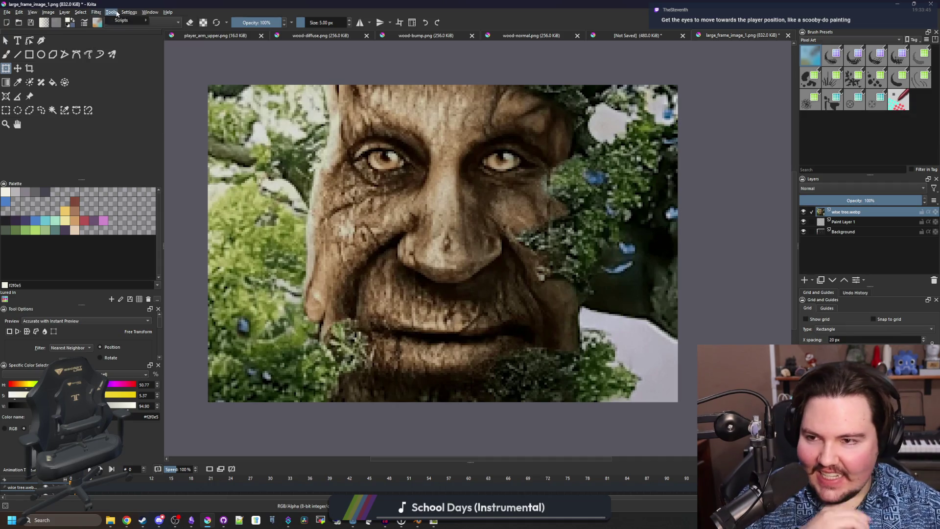
- Apply Filter > Artistic > Posterize with 5 steps to the tree layer
click(99, 13)
mouse_move(120, 38)
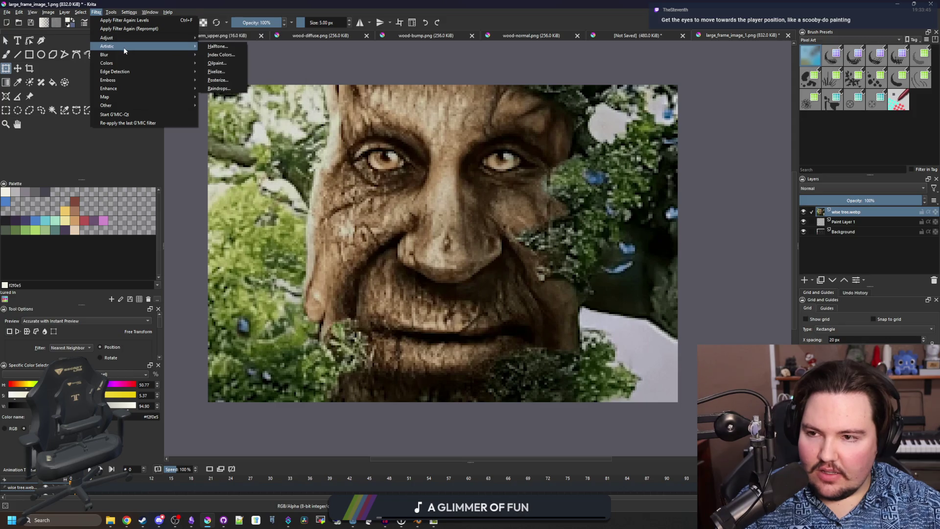
click(220, 78)
drag(570, 248, 550, 252)
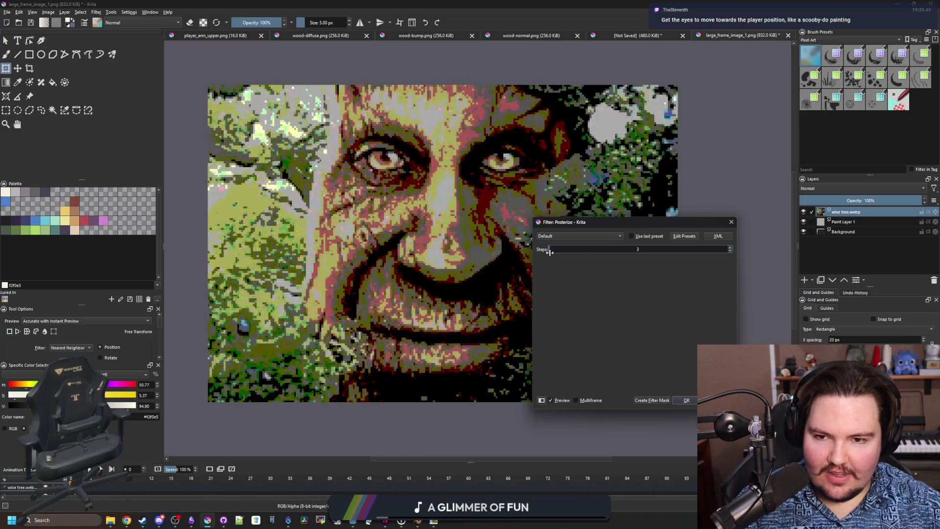
click(728, 249)
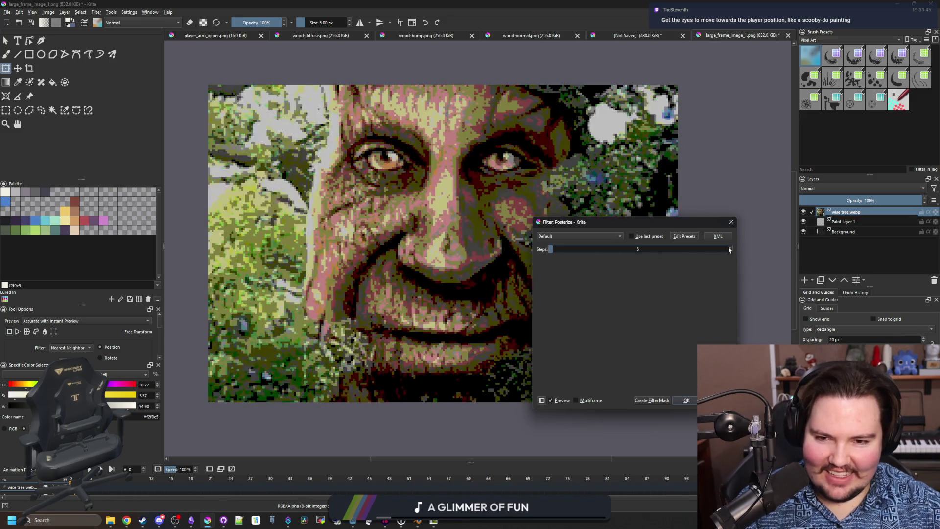
click(686, 400)
- Save the image back to its PNG, accepting the export options
scroll(548, 353, down, 5)
key(ctrl+s)
key(Return)
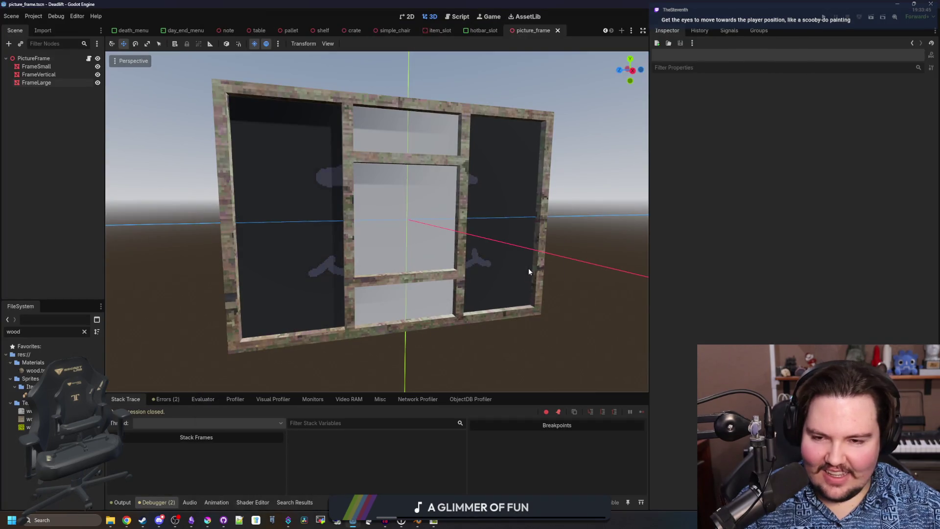
- Hide FrameVertical and FrameSmall and orbit the view to face the large frame squarely
click(98, 74)
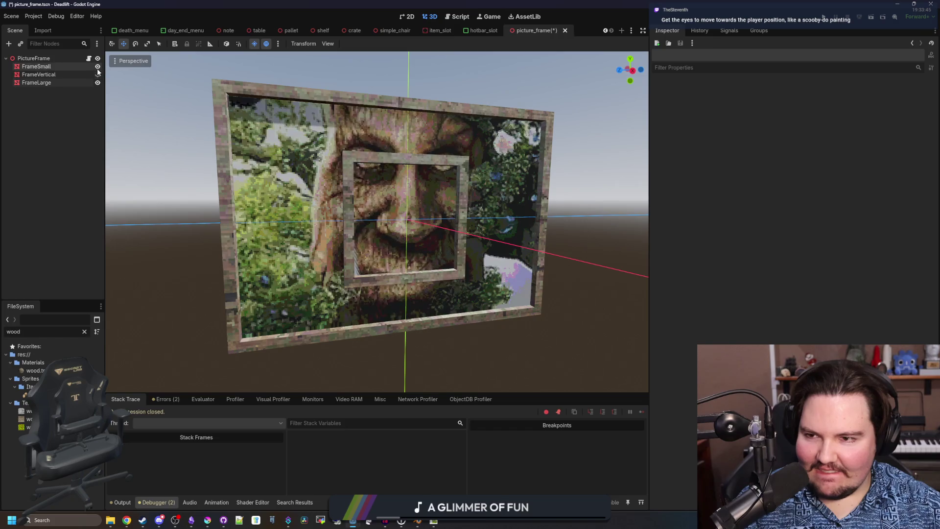
click(97, 66)
scroll(304, 263, down, 5)
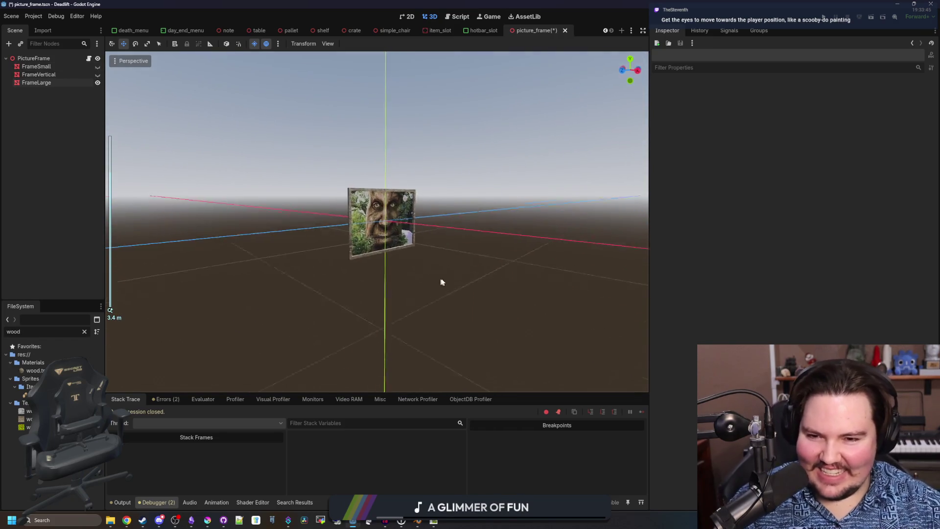
scroll(406, 275, up, 10)
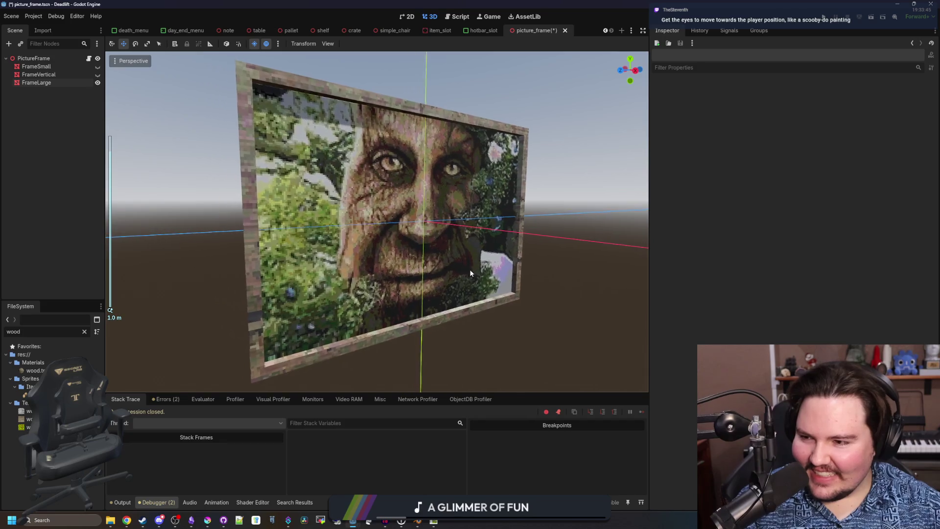
scroll(447, 272, up, 2)
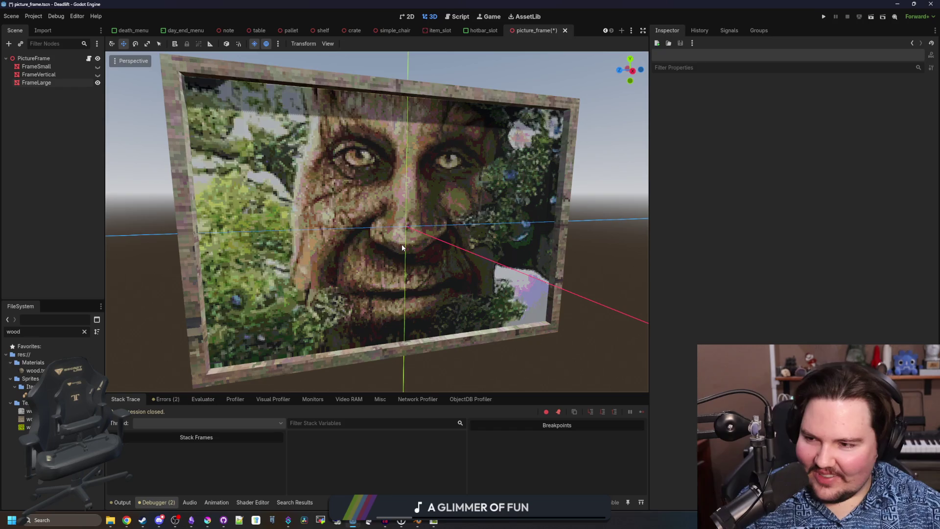
drag(404, 221, 380, 246)
- Save the picture_frame scene showing the posterized tree picture
key(ctrl+s)
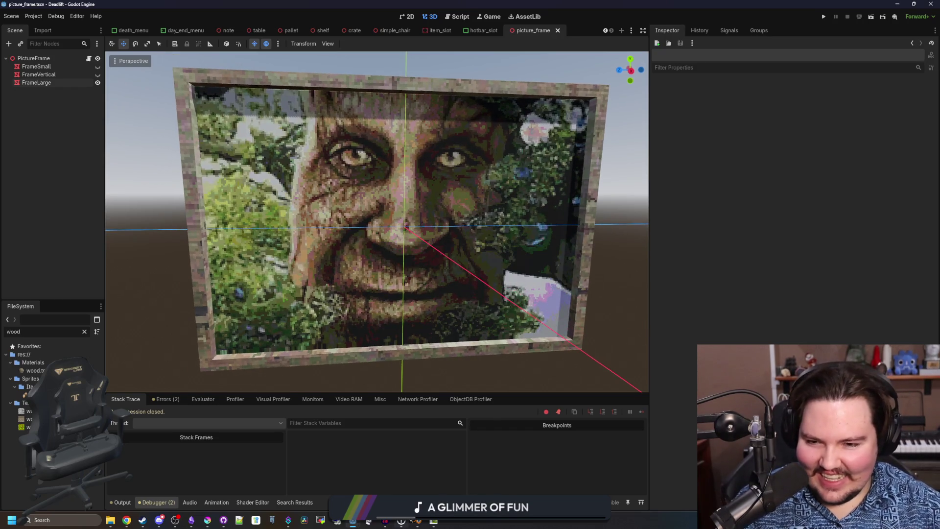
scroll(217, 315, up, 2)
scroll(217, 315, down, 2)
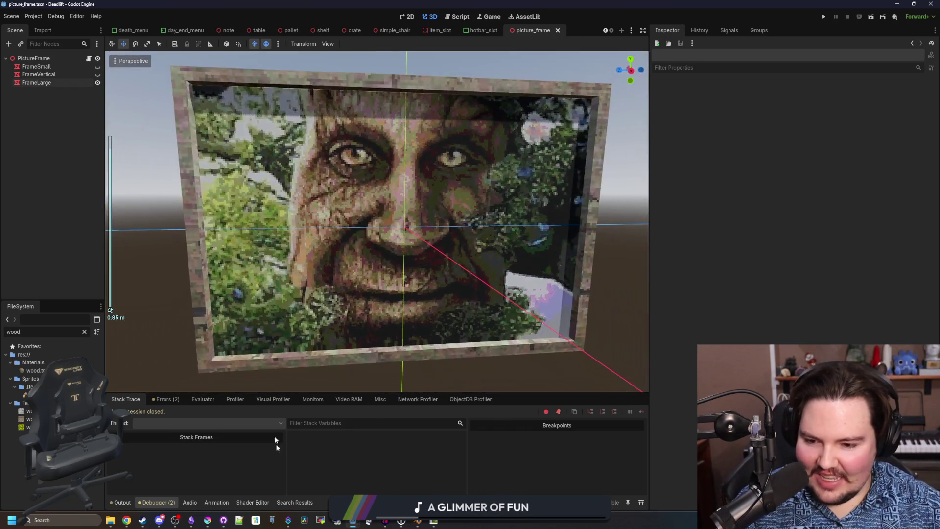
click(208, 520)
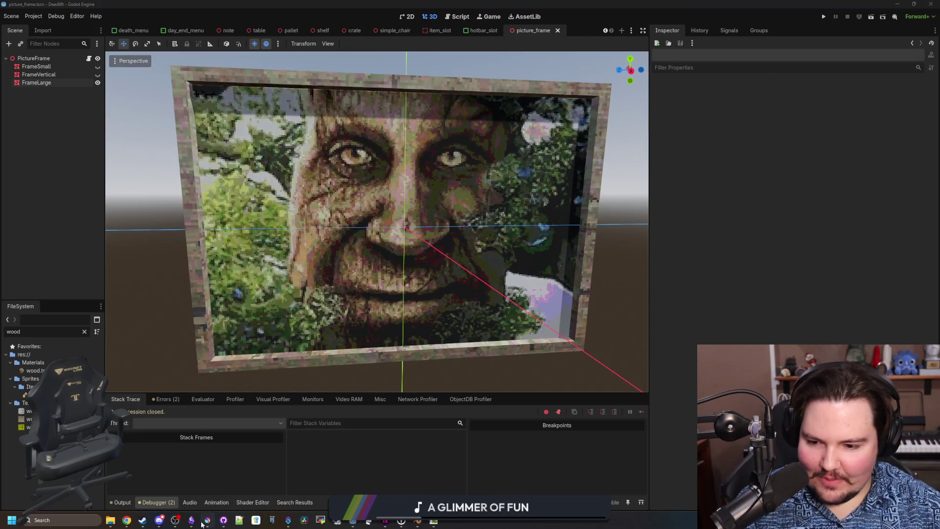
- Reset the tilted canvas view of the tree image to upright and switch to the selection tool
scroll(504, 343, up, 3)
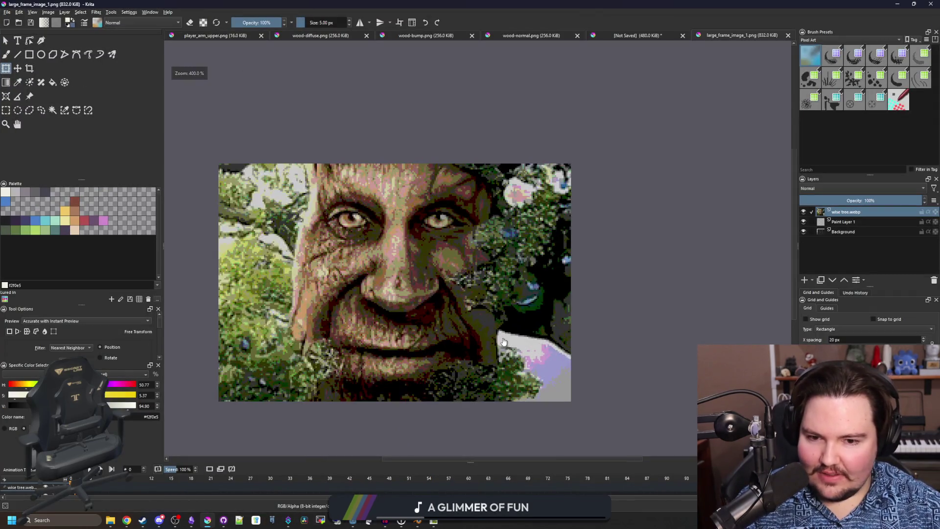
drag(504, 343, 524, 316)
scroll(494, 252, down, 3)
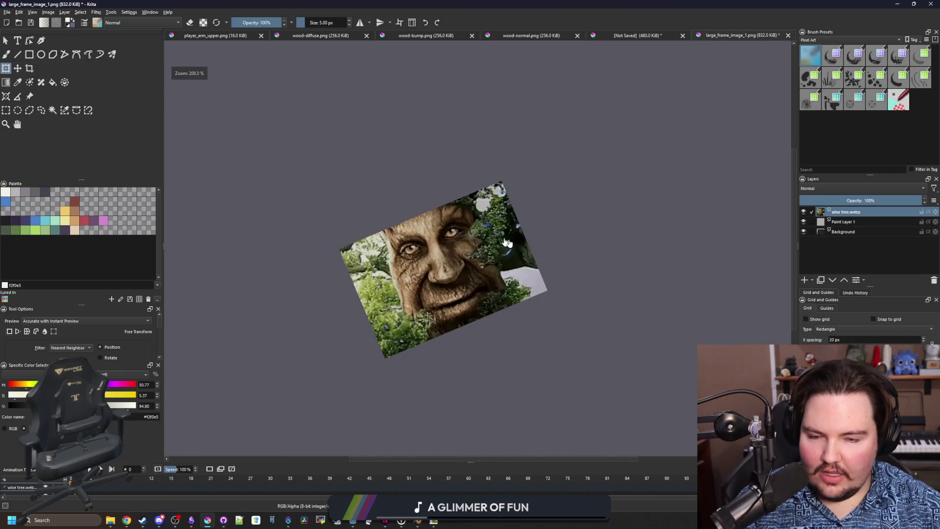
key(5)
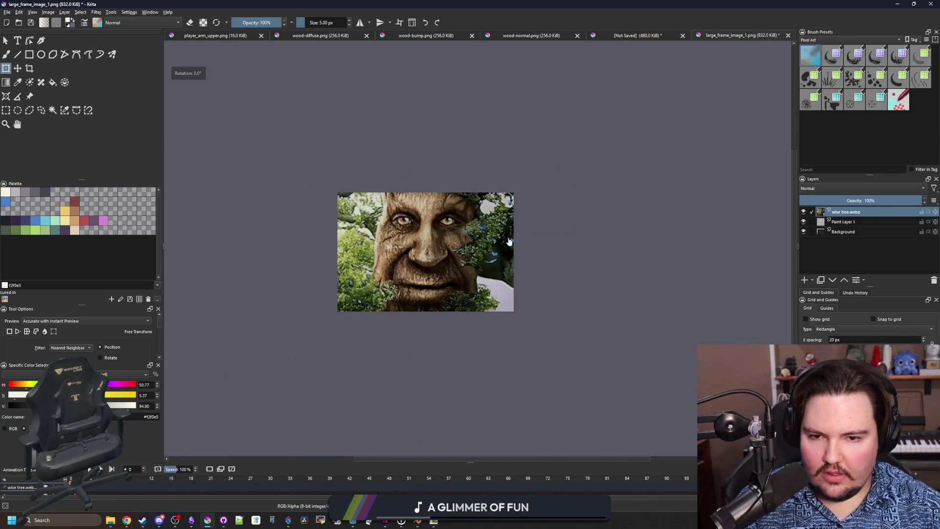
scroll(520, 250, up, 3)
drag(381, 185, 457, 178)
key(5)
scroll(444, 181, down, 2)
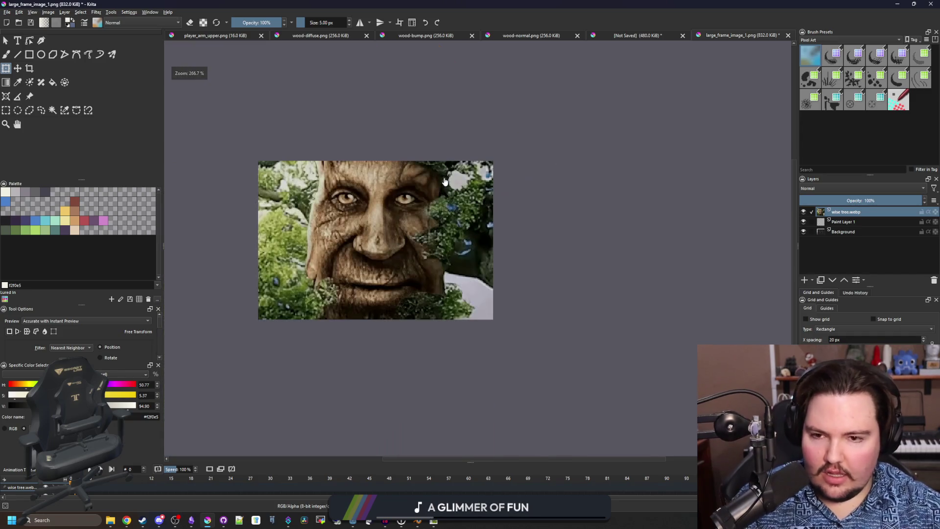
click(5, 40)
drag(394, 225, 465, 240)
- Open Image > Scale Image To New Size for the tree image, then start a Windows search
scroll(369, 226, down, 1)
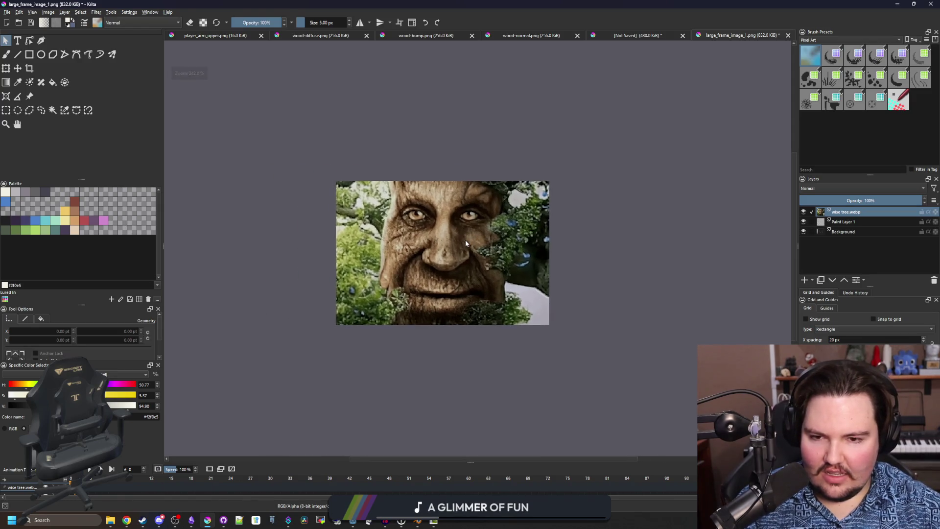
scroll(465, 241, up, 3)
scroll(465, 241, down, 2)
click(48, 12)
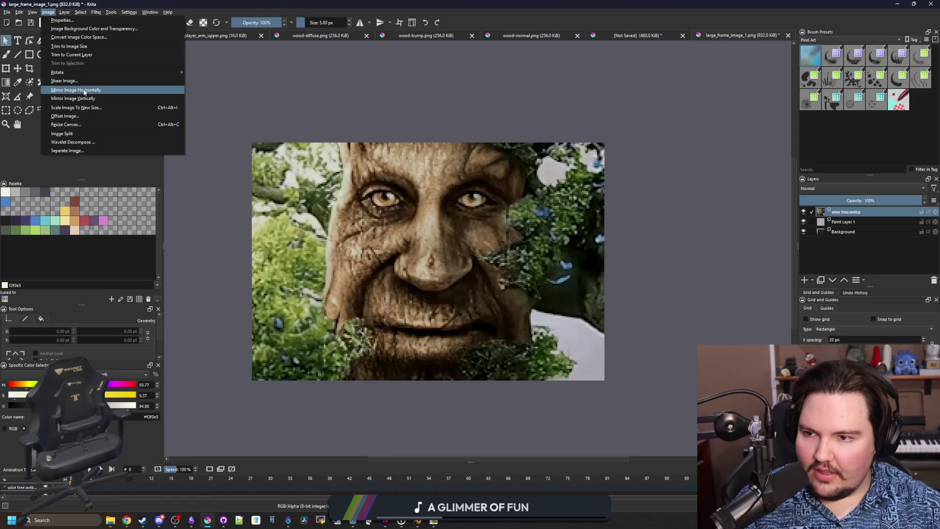
click(81, 108)
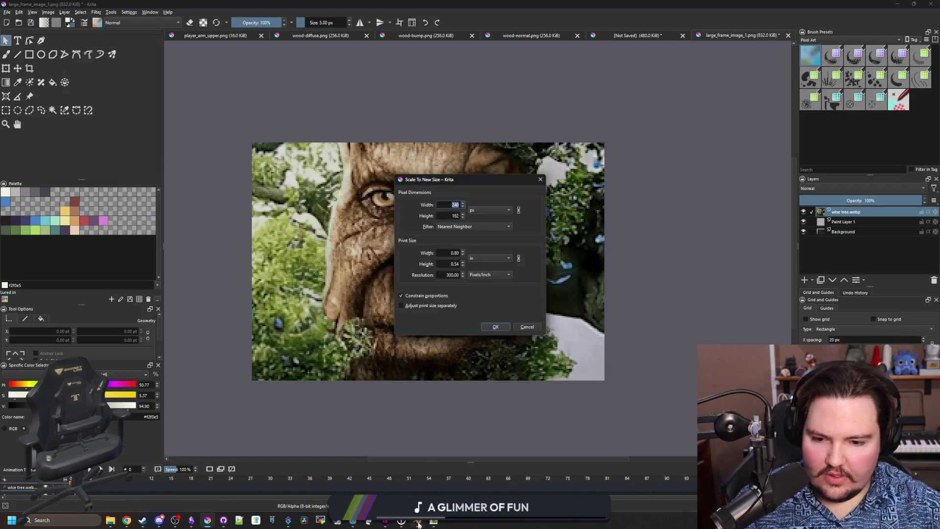
click(72, 517)
- Launch Calculator and compute 1920 ÷ 8 = 240
text(cal)
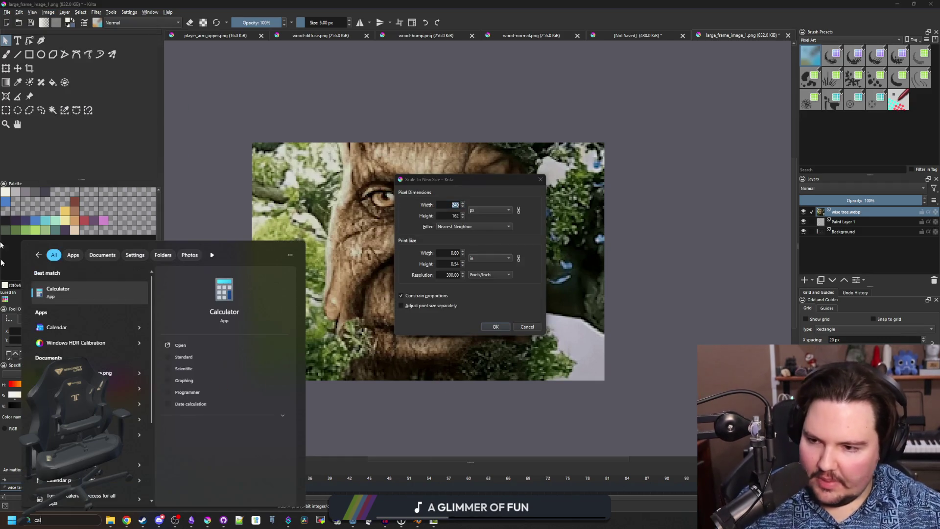
click(73, 288)
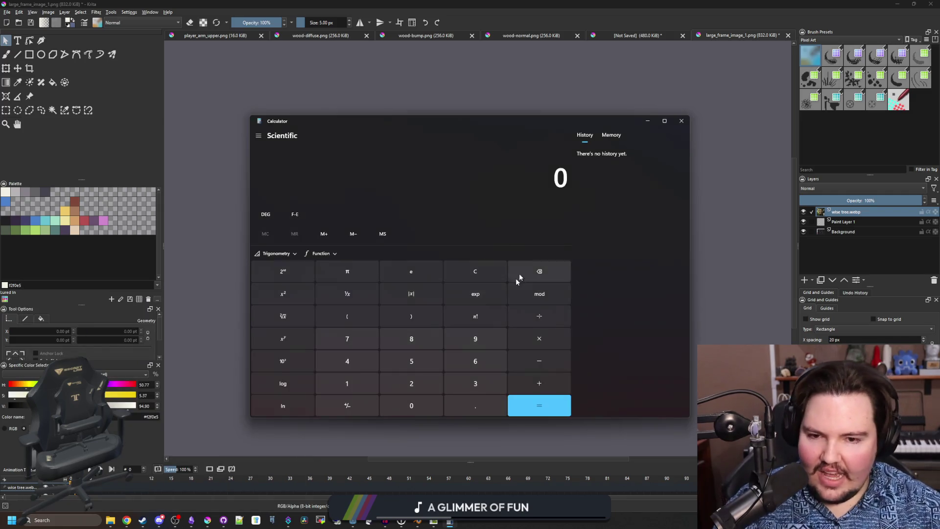
text(1920)
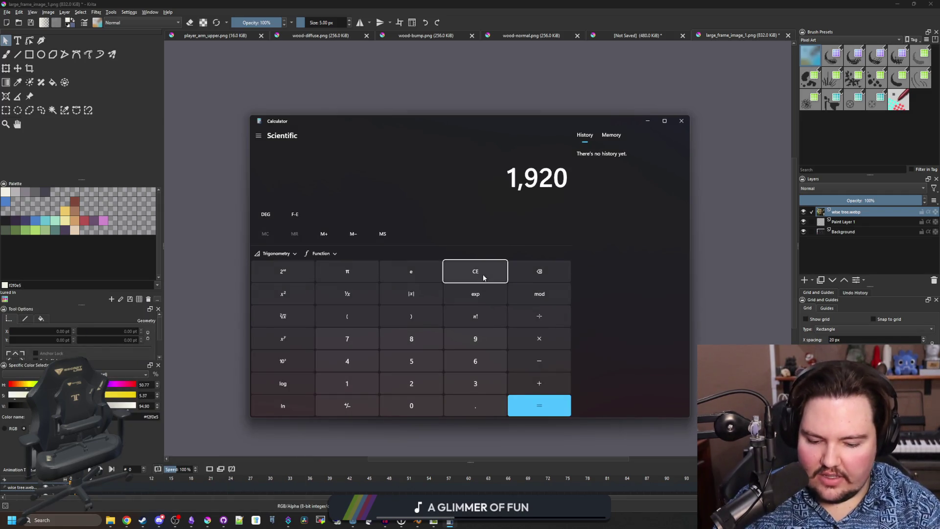
text(/8)
key(Return)
- Compute 1920 ÷ 12 = 160, then return to Krita's Scale dialog
click(483, 278)
text(1920/12)
key(Return)
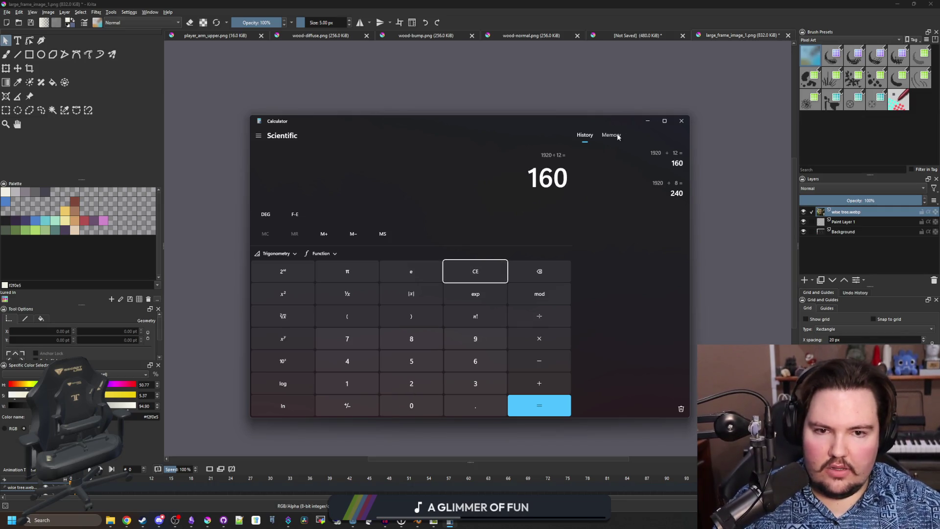
key(alt+Tab)
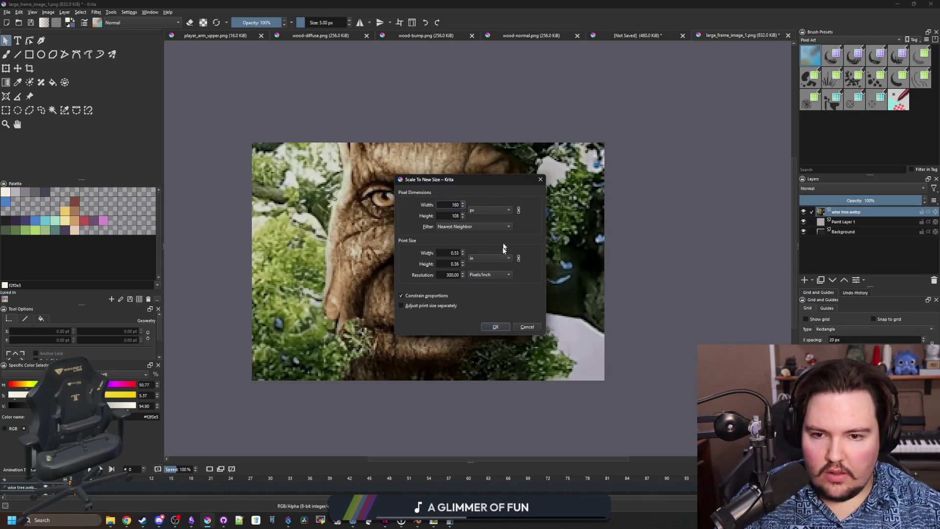
- Scale the tree image to 160 px wide, then down again to 120 × 81 px
click(499, 326)
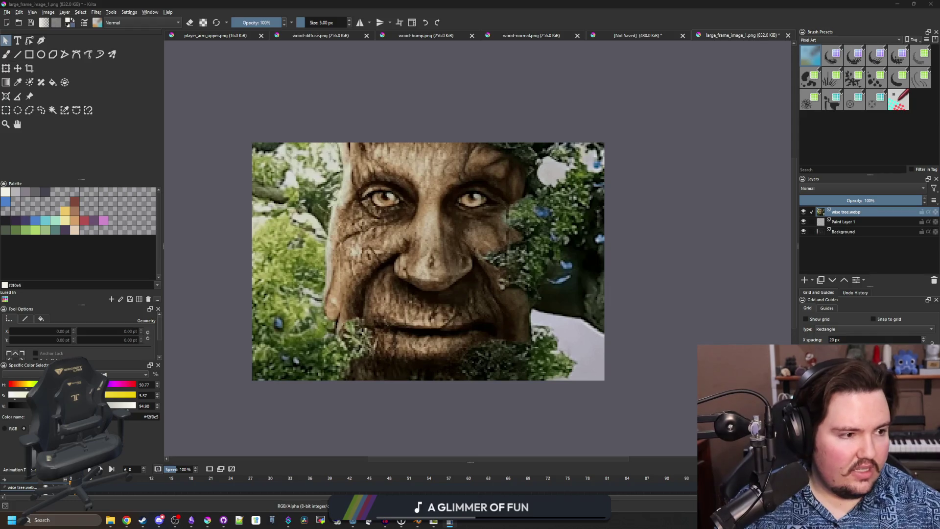
click(48, 12)
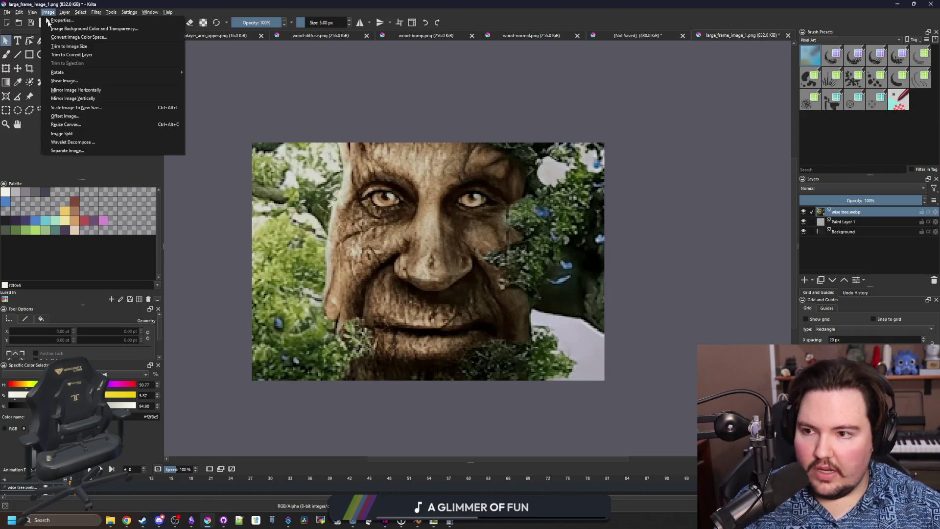
click(79, 104)
text(0)
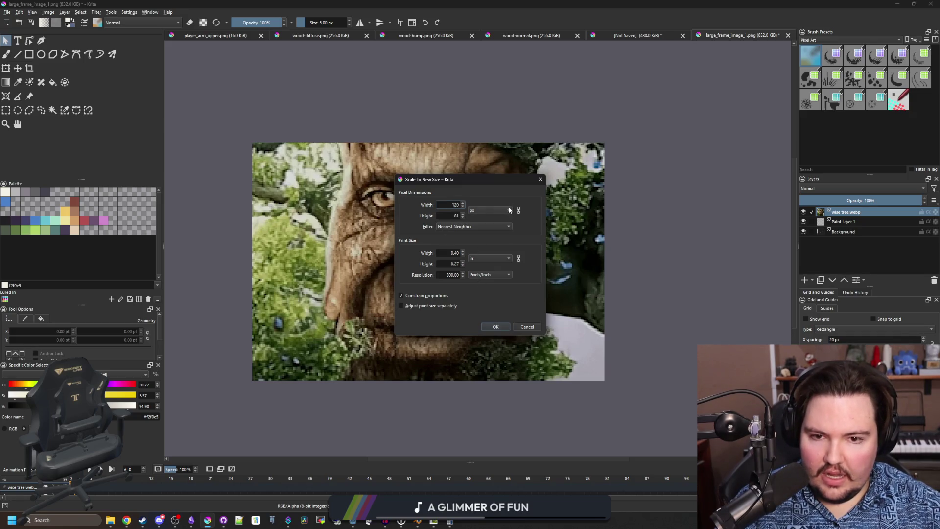
click(496, 326)
- Save the resized tree PNG and switch to Godot to view the updated texture
scroll(424, 272, up, 2)
key(ctrl+s)
click(507, 342)
key(alt+Tab)
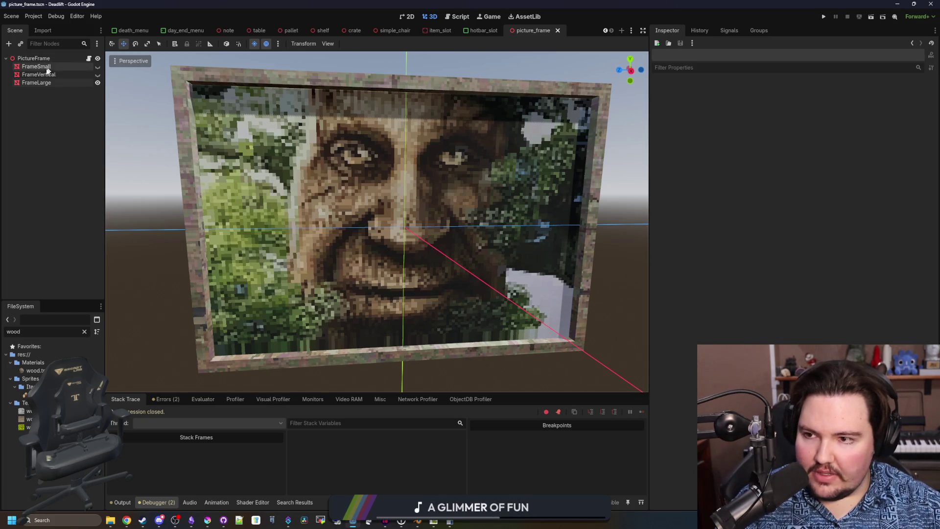
- Select FrameLarge and set its material's UV1 Scale y to 2.6
click(37, 83)
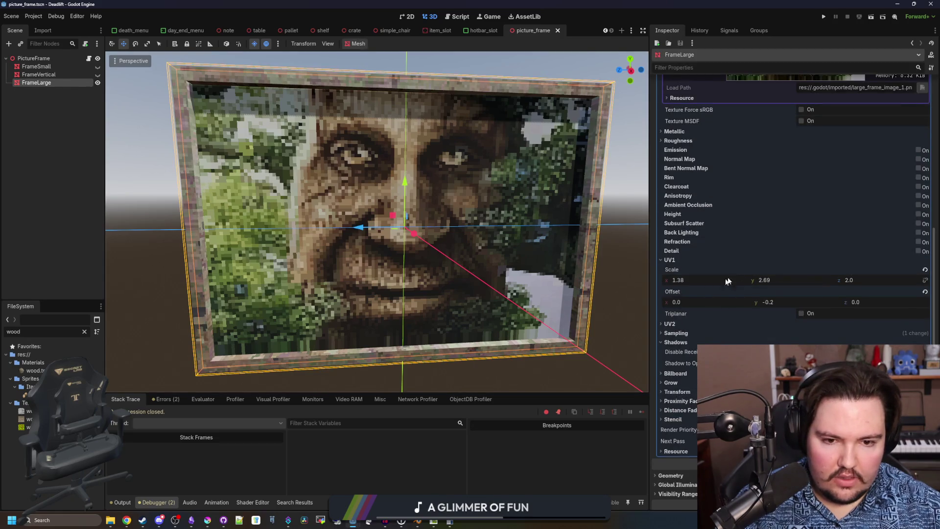
mouse_move(765, 280)
mouse_down()
mouse_move(778, 300)
mouse_move(766, 300)
mouse_up()
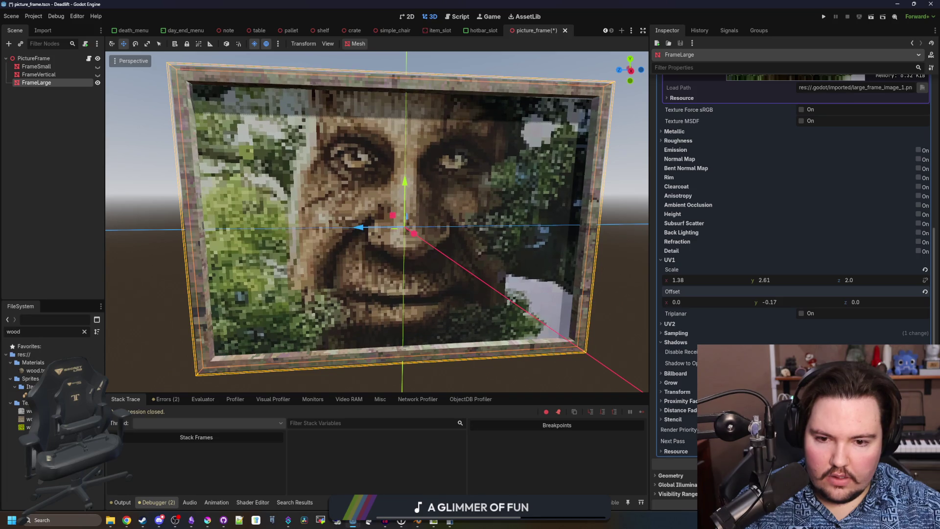
click(775, 287)
text(2.62)
key(Return)
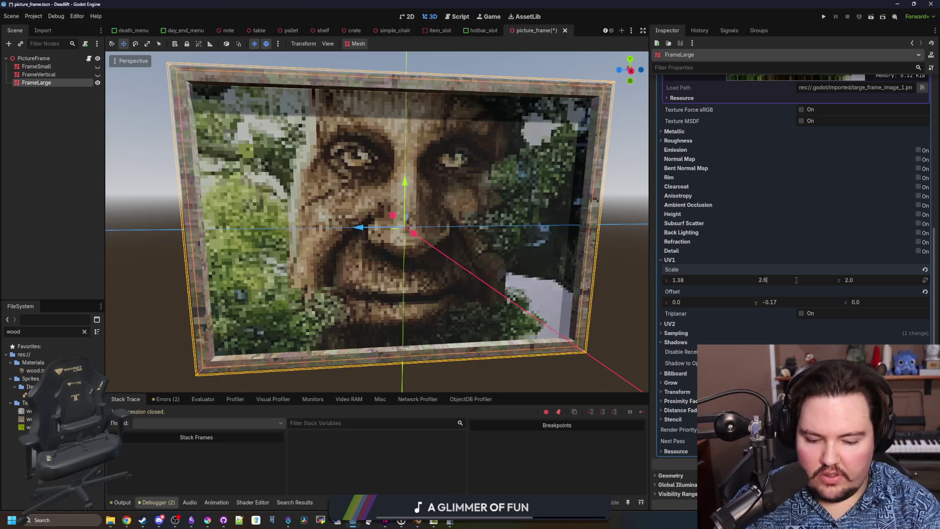
key(BackSpace)
key(Return)
- Set UV1 Offset y to -0.155 and Scale y to 2.58, then save the scene
drag(777, 300, 789, 299)
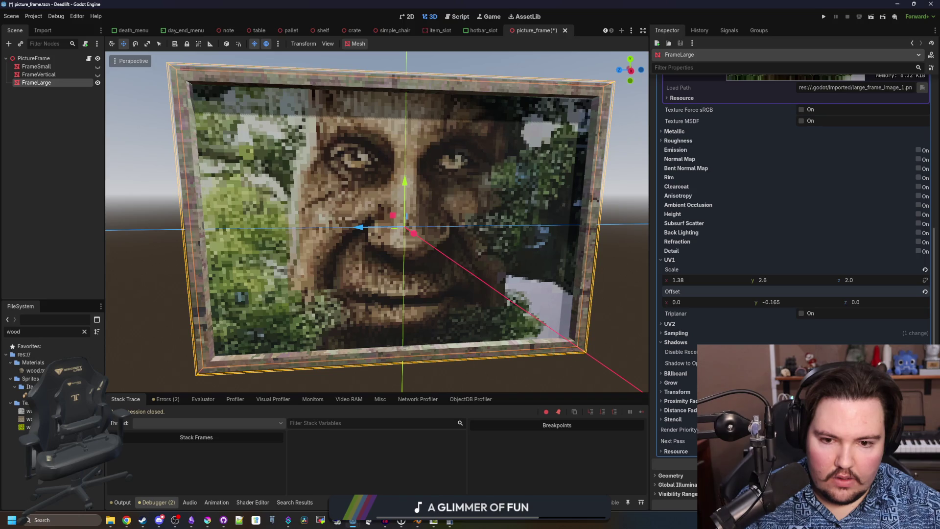
mouse_move(798, 278)
mouse_down()
mouse_move(773, 302)
mouse_move(783, 301)
mouse_up()
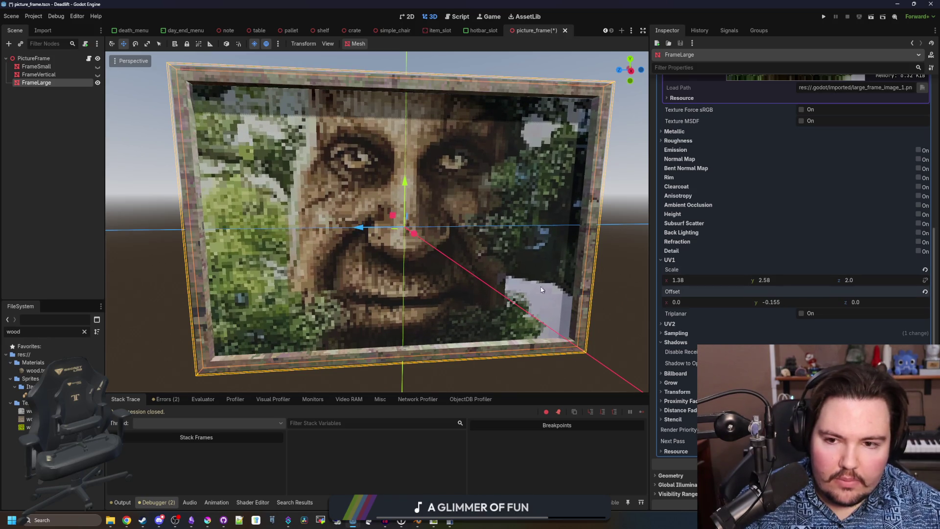
scroll(578, 293, down, 6)
click(523, 315)
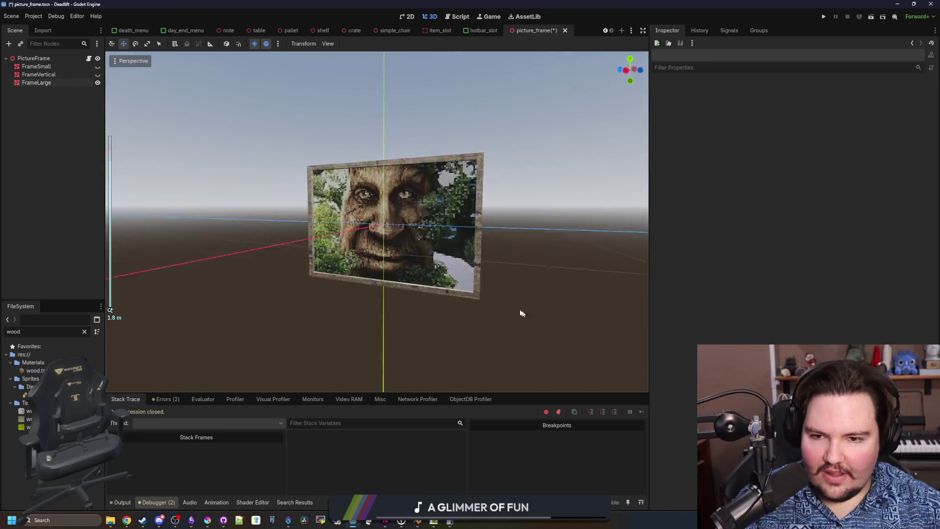
scroll(476, 301, up, 5)
key(ctrl+s)
key(ctrl+s)
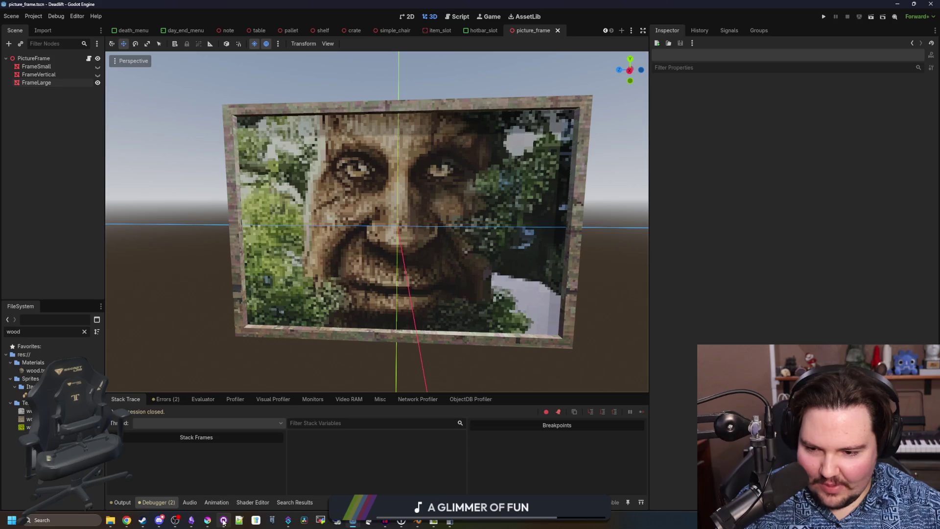
mouse_move(223, 522)
click(245, 455)
- Maximize Krita and preview a Gaussian blur on the tree image, then cancel it
double_click(332, 361)
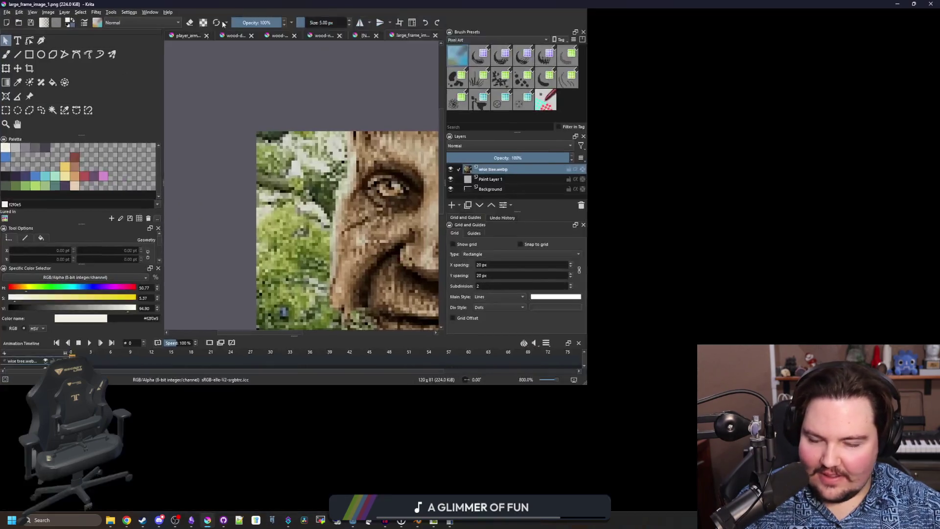
click(97, 12)
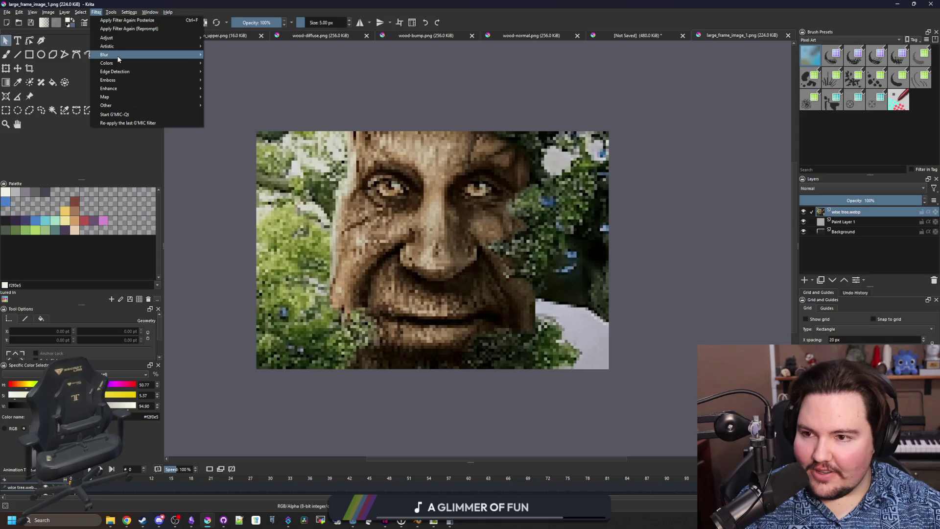
mouse_move(147, 54)
click(210, 64)
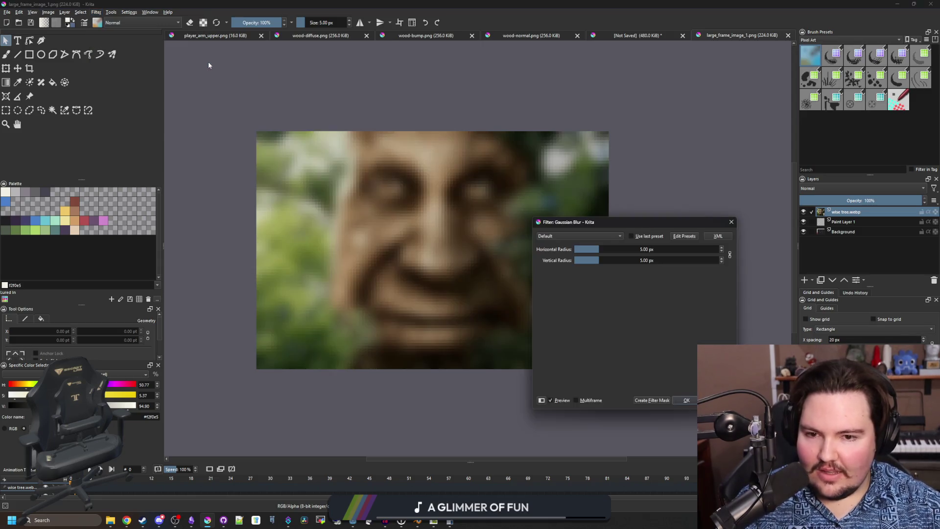
key(Escape)
- Apply Filter > Artistic > Oilpaint with brush size 2 and much stronger smoothing
click(101, 13)
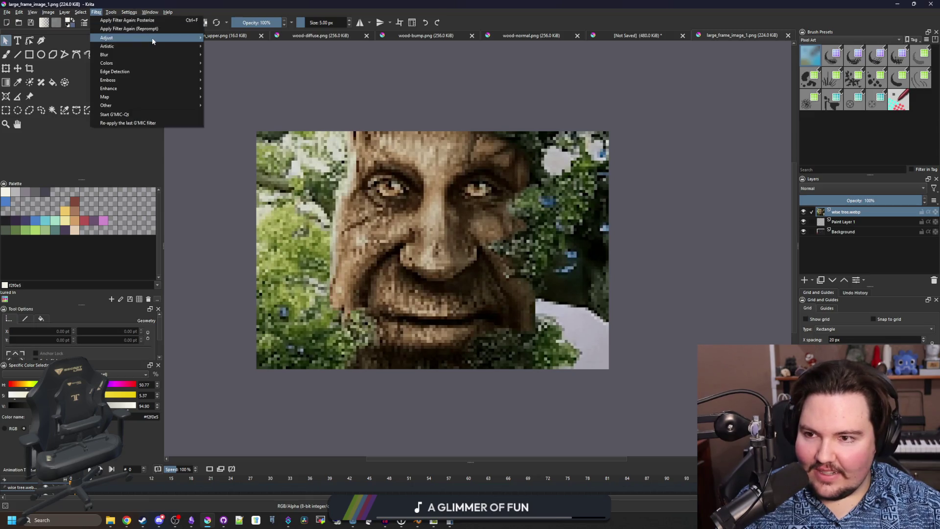
mouse_move(162, 46)
click(223, 63)
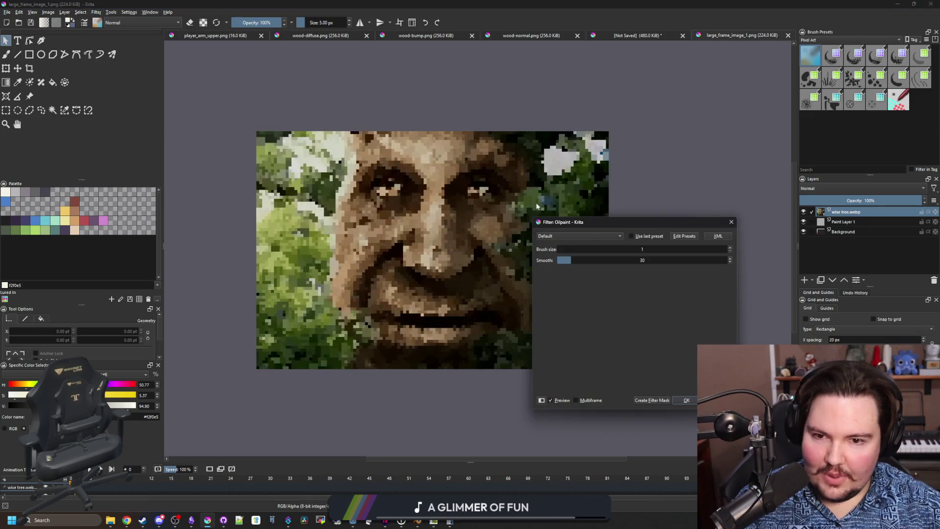
drag(598, 224, 667, 202)
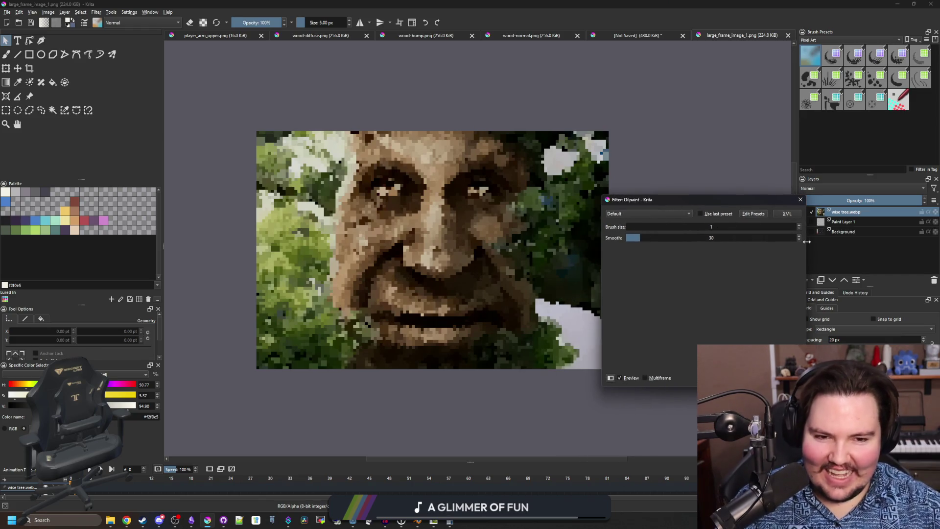
click(801, 225)
mouse_move(649, 235)
mouse_down()
mouse_move(781, 239)
mouse_move(704, 238)
mouse_up()
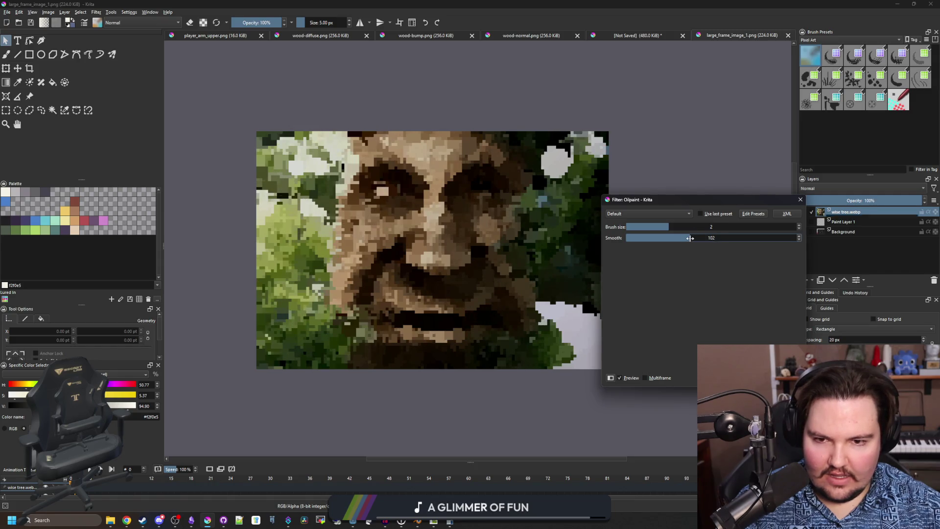
key(Return)
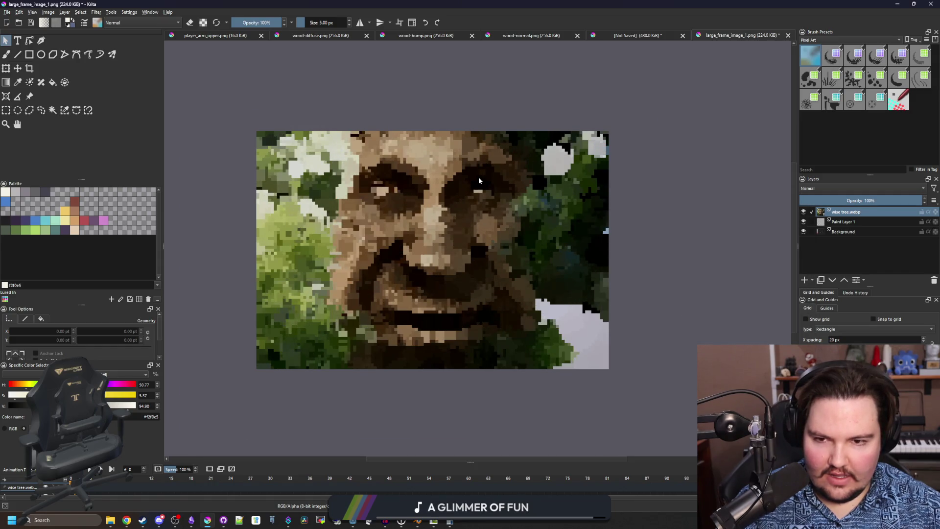
- Zoom in on the wise tree's eyes and paint small 1 px light glints into the highlights
scroll(480, 206, up, 8)
key(b)
key(bracketleft)
key(bracketleft)
key(bracketleft)
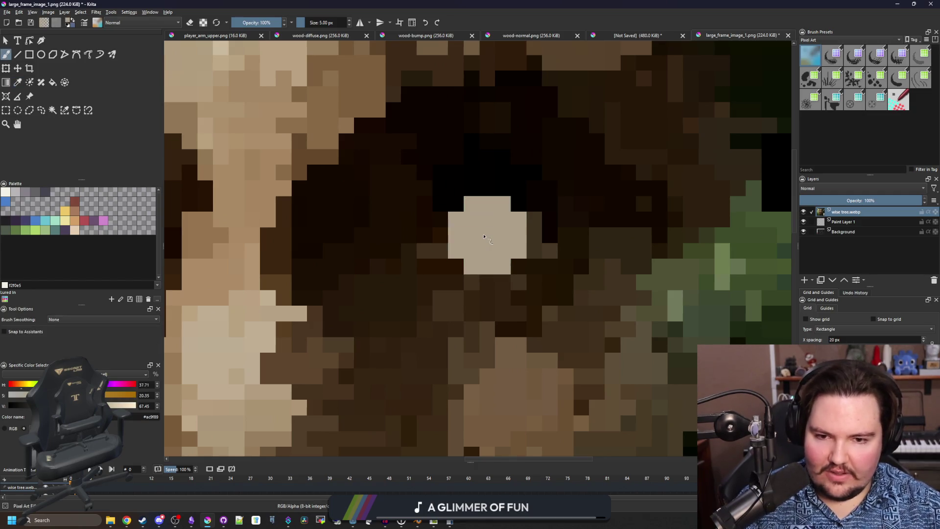
drag(487, 235, 453, 237)
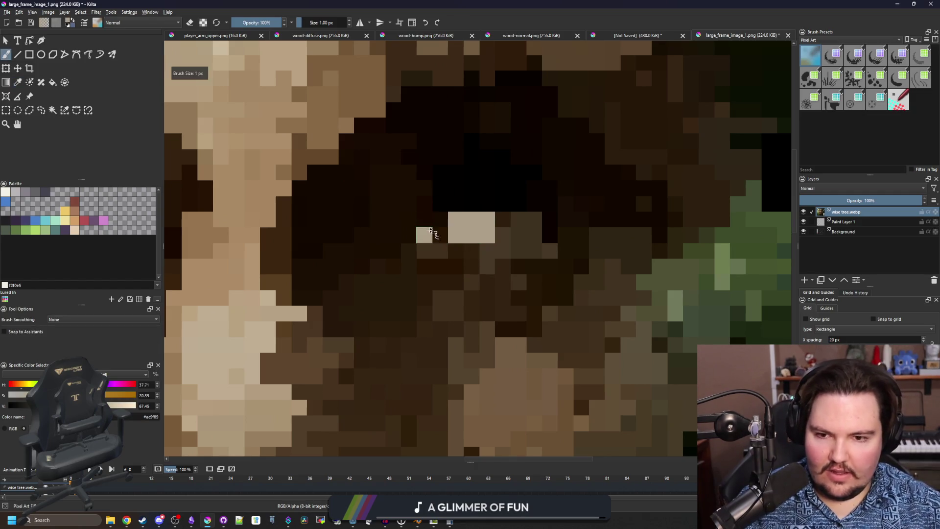
click(427, 228)
scroll(428, 230, down, 8)
scroll(465, 260, up, 6)
scroll(474, 252, down, 1)
- Sample the eye's dark brown and paint over the surplus light pixels
ctrl+click(456, 233)
drag(448, 215, 468, 221)
scroll(412, 236, down, 1)
scroll(411, 236, up, 1)
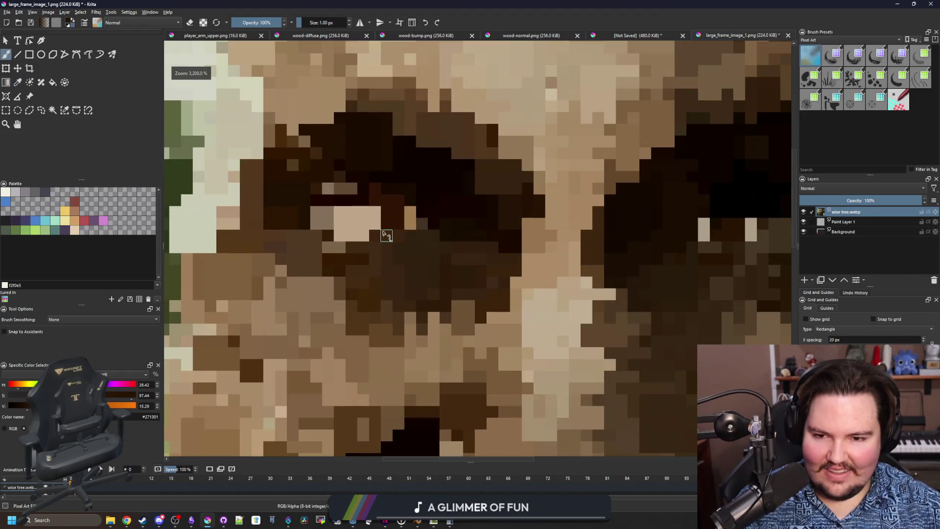
scroll(416, 212, down, 2)
scroll(415, 212, down, 2)
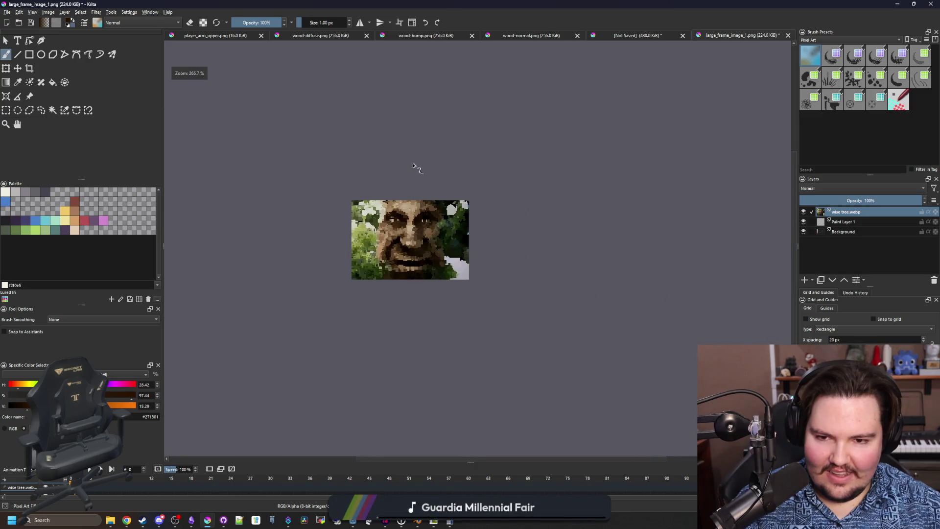
scroll(394, 238, up, 3)
- Browse the Filter menu, then close it without applying any filter
click(95, 13)
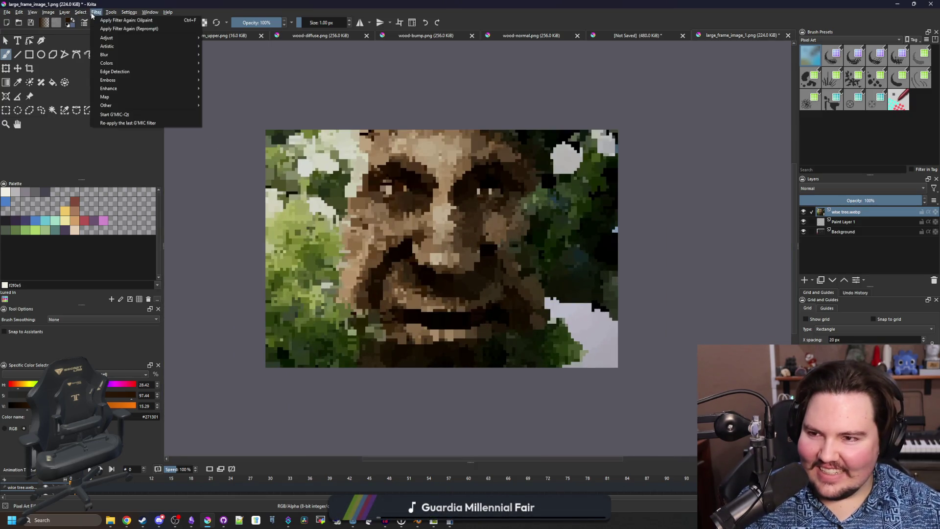
mouse_move(138, 60)
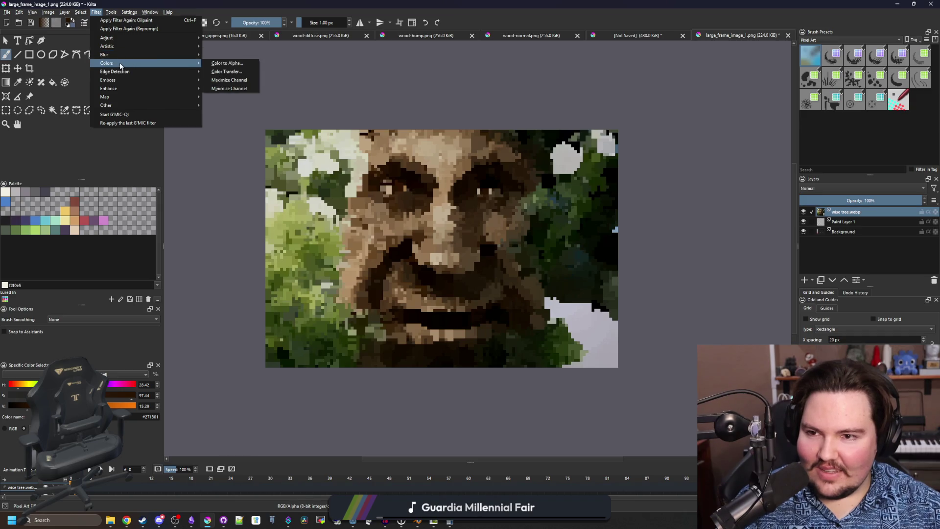
mouse_move(137, 107)
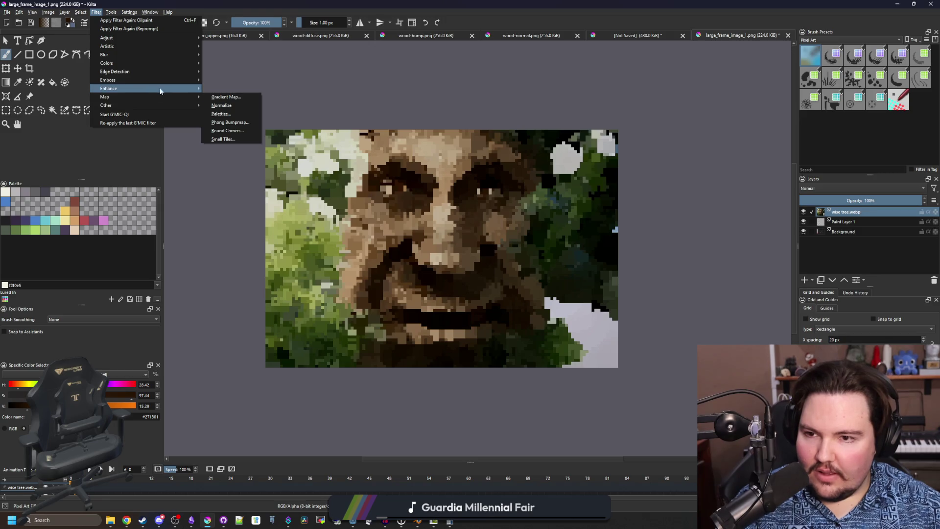
mouse_move(170, 85)
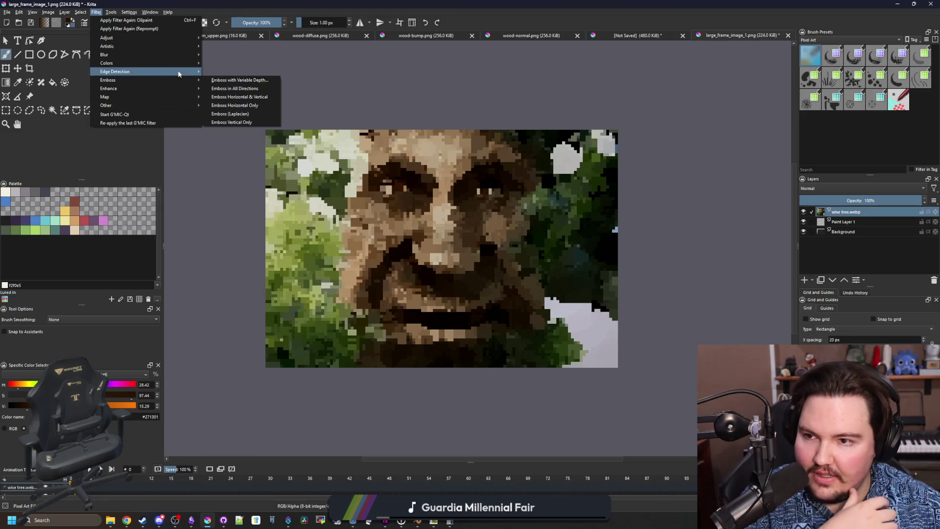
mouse_move(189, 64)
mouse_move(201, 49)
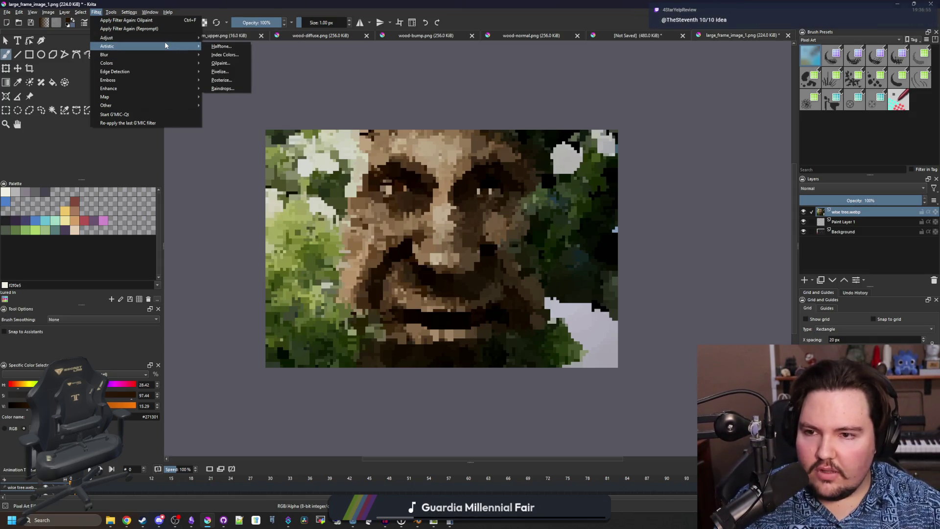
mouse_move(111, 13)
click(424, 140)
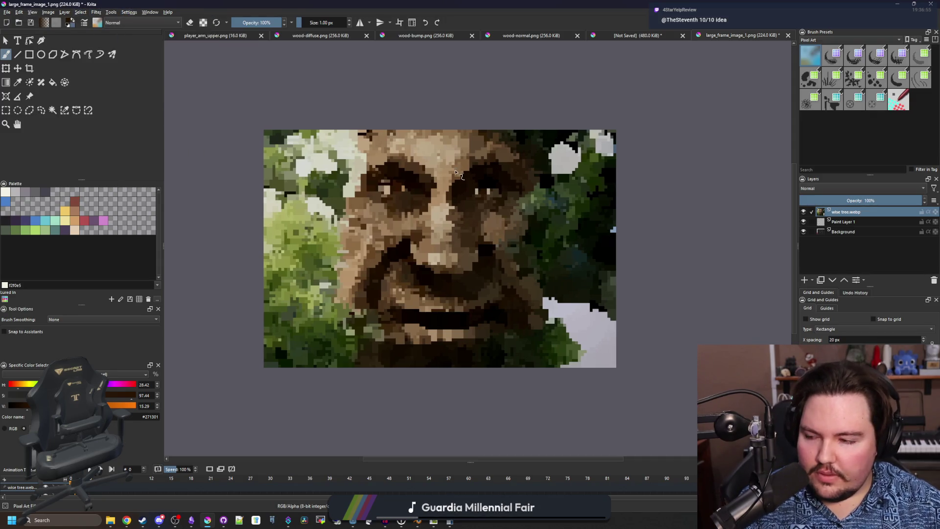
scroll(460, 176, up, 1)
scroll(477, 194, down, 1)
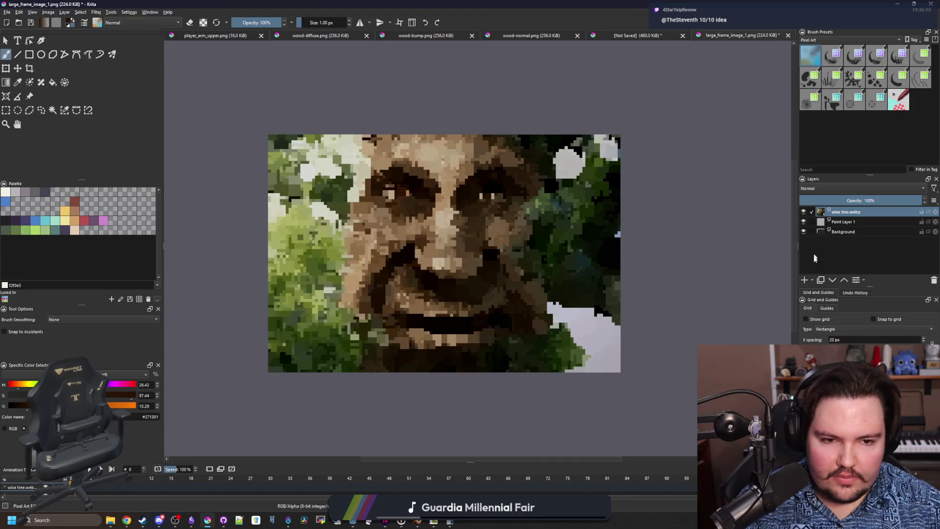
- Add Paint Layer 2 and draw pure black rectangle bands along the image edges
click(806, 281)
click(7, 221)
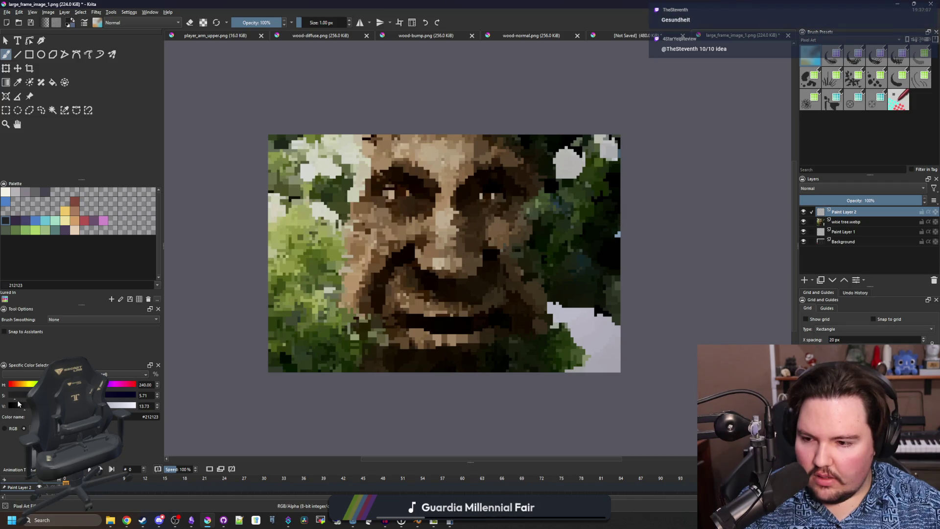
click(28, 54)
drag(21, 406, 9, 406)
mouse_move(246, 105)
mouse_down()
mouse_move(284, 389)
mouse_move(665, 361)
mouse_up()
mouse_move(662, 396)
mouse_down()
mouse_move(623, 121)
mouse_move(606, 116)
mouse_up()
mouse_move(662, 92)
mouse_down()
mouse_move(233, 160)
mouse_move(238, 148)
mouse_up()
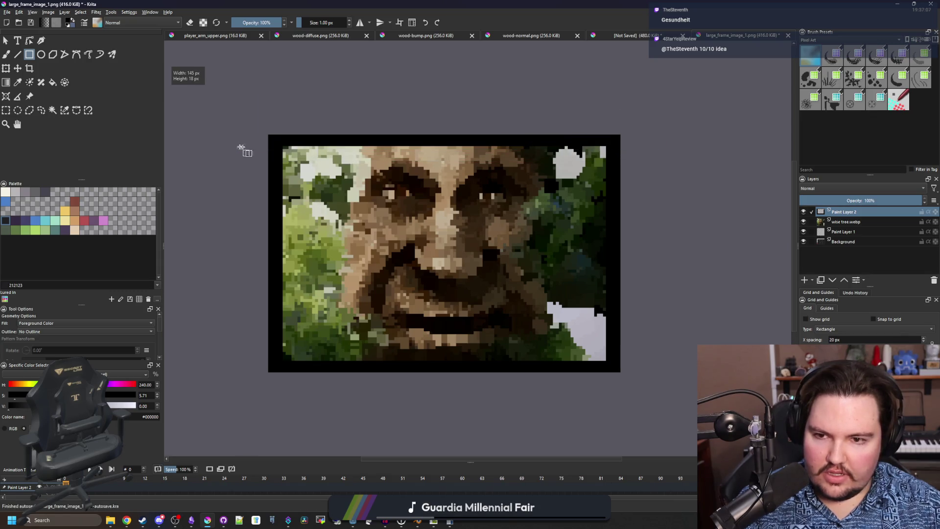
- Soften the black border with a 20.6 px Gaussian Blur
click(100, 12)
click(227, 72)
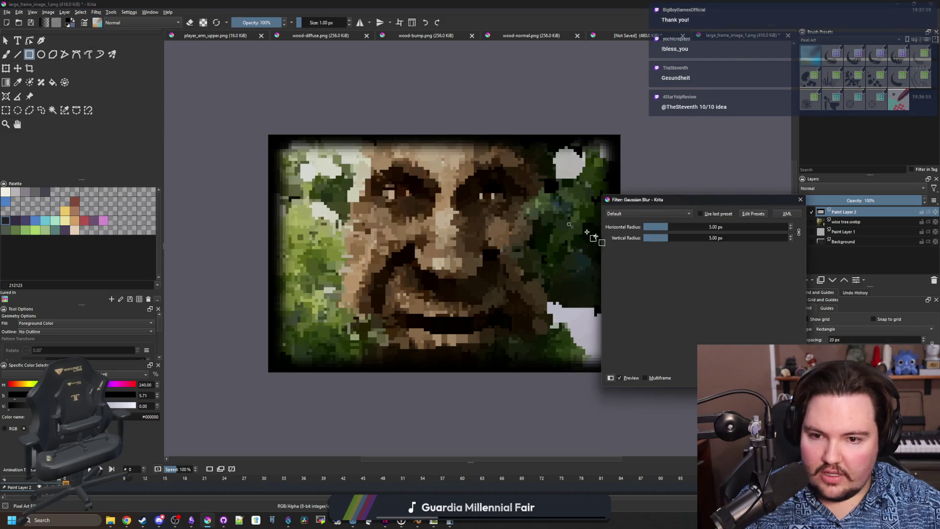
drag(652, 229, 683, 227)
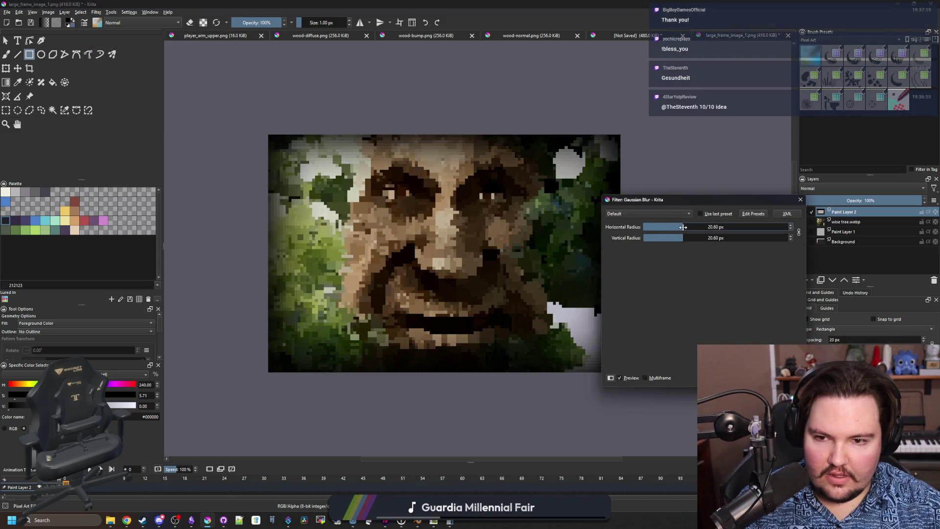
key(Return)
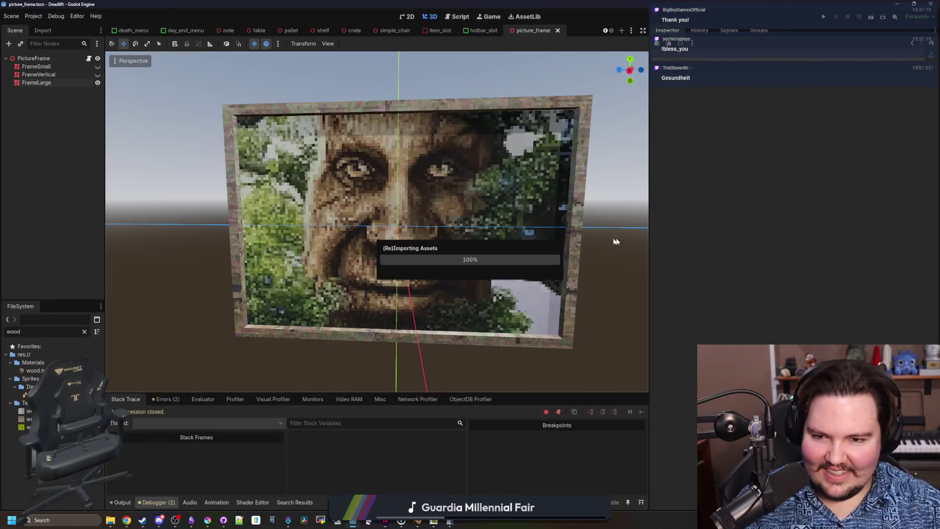
- Orbit and zoom around the large frame to inspect the vignetted wise-tree image, then return to Krita
scroll(524, 249, down, 5)
mouse_move(524, 248)
mouse_down()
mouse_move(500, 294)
mouse_move(512, 290)
mouse_move(424, 294)
mouse_up()
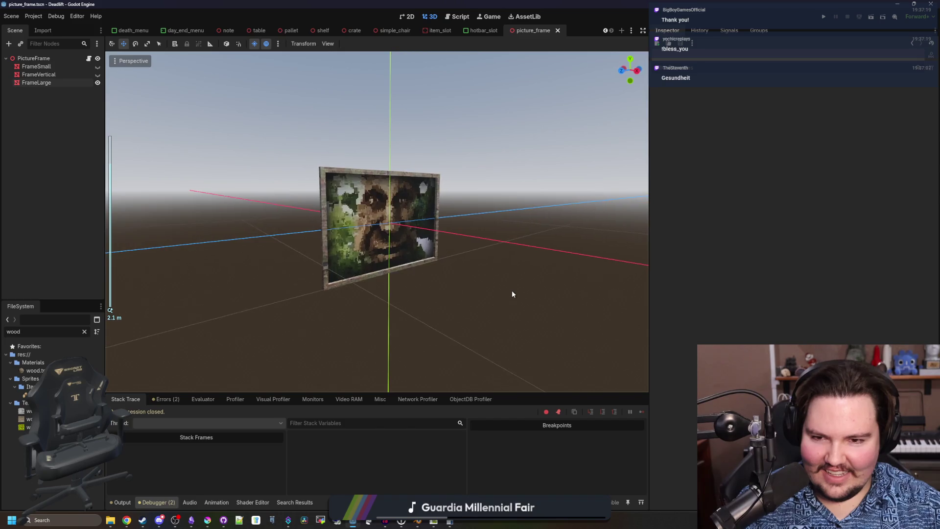
scroll(512, 289, down, 5)
scroll(478, 307, up, 8)
scroll(424, 294, up, 7)
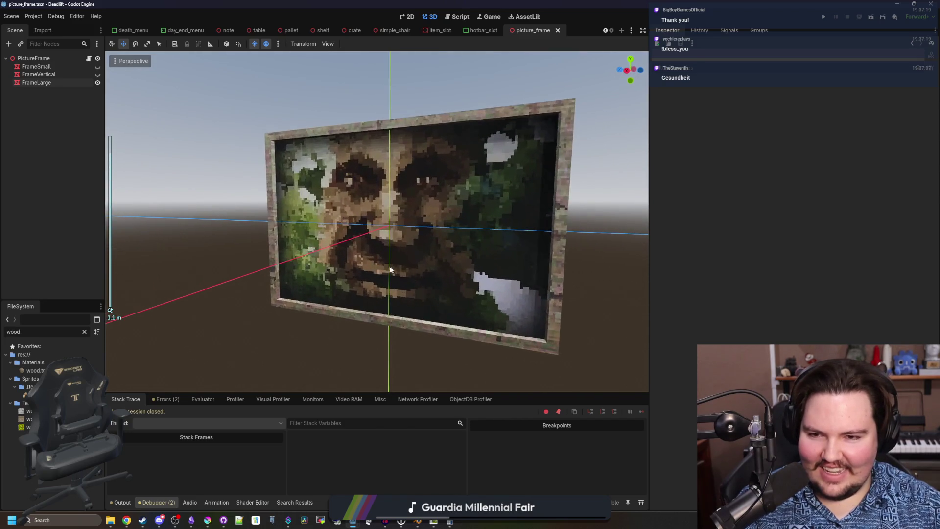
scroll(341, 317, down, 6)
mouse_move(342, 317)
mouse_down()
mouse_move(422, 326)
mouse_move(359, 319)
mouse_move(421, 294)
mouse_move(401, 292)
mouse_up()
scroll(394, 305, up, 6)
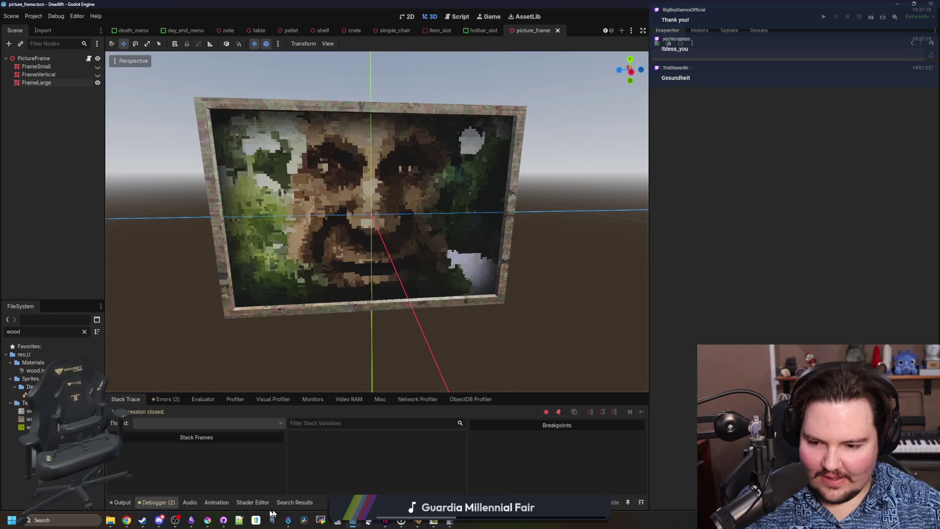
click(207, 520)
- Maximize Krita and try a brush stroke near the eye, undoing the stray black pixels
double_click(384, 331)
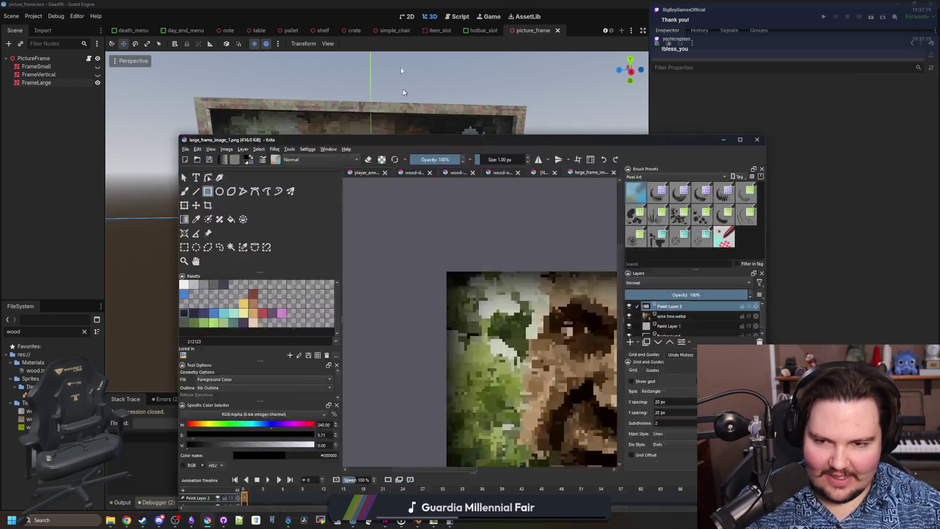
scroll(370, 194, up, 10)
key(p)
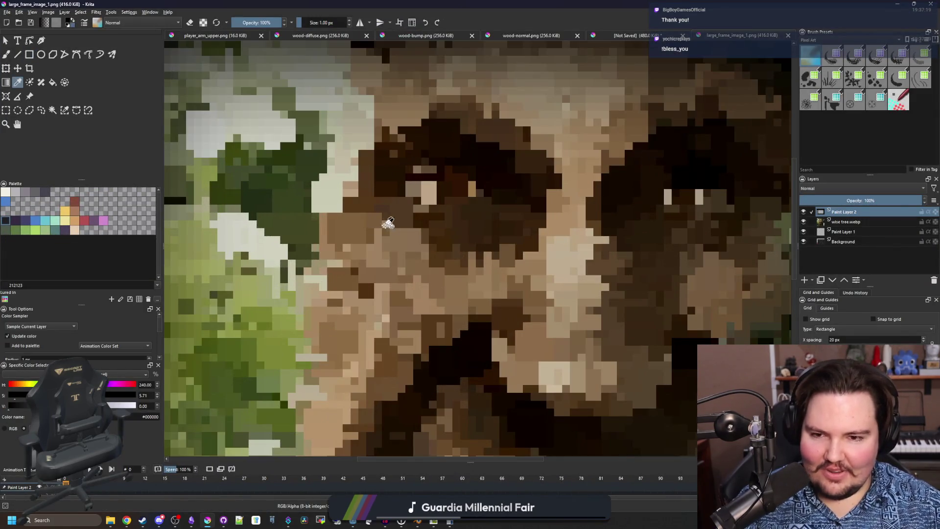
scroll(362, 263, up, 2)
key(b)
mouse_move(361, 263)
mouse_down()
mouse_move(352, 267)
mouse_move(372, 259)
mouse_move(362, 264)
mouse_up()
key(ctrl+z)
key(p)
- On the wise tree.webp layer, paint light brown over the green and white patches, then pick a darker brown at 1 px
click(849, 221)
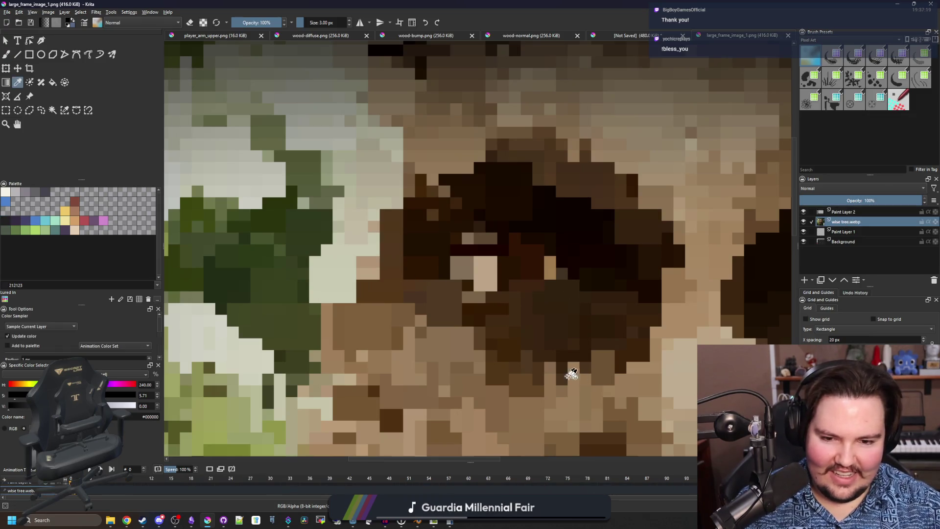
click(647, 368)
key(b)
mouse_move(362, 284)
mouse_down()
mouse_move(335, 273)
mouse_move(372, 230)
mouse_move(387, 186)
mouse_move(382, 156)
mouse_up()
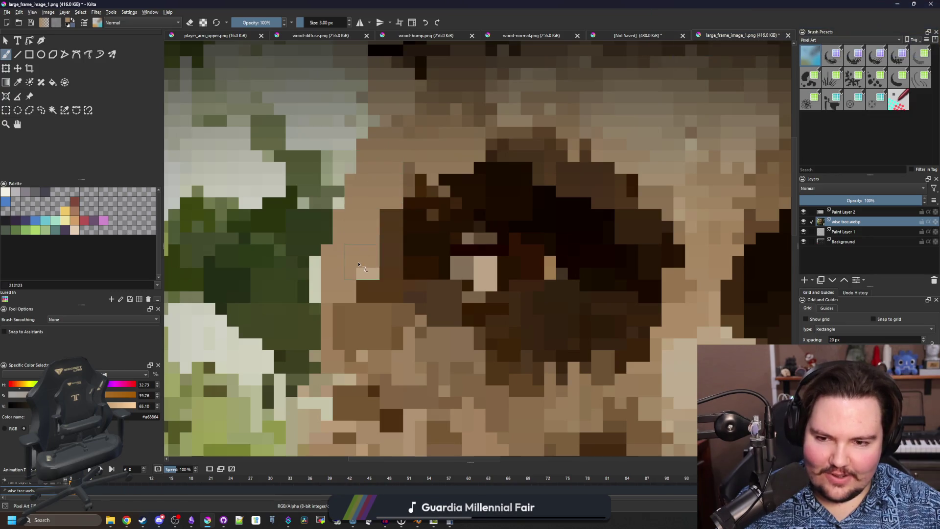
key(p)
click(468, 376)
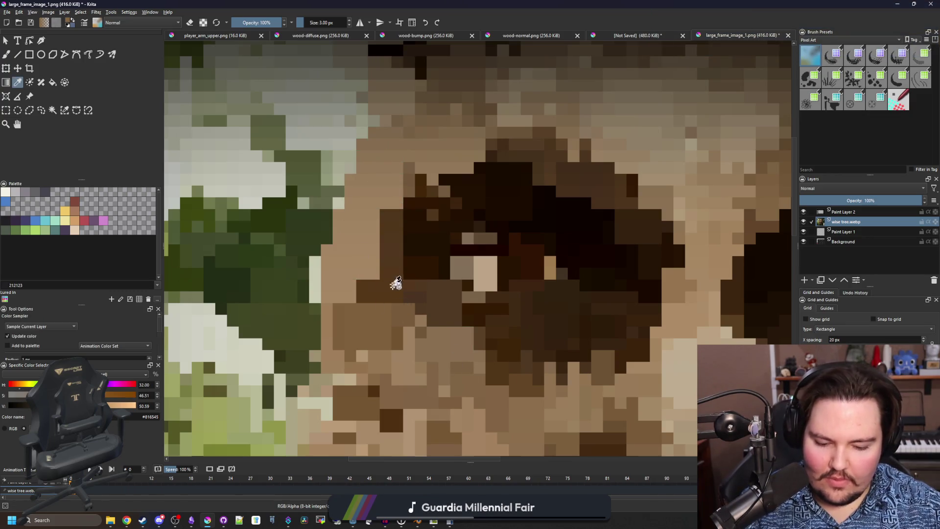
key(b)
key(bracketleft)
key(bracketleft)
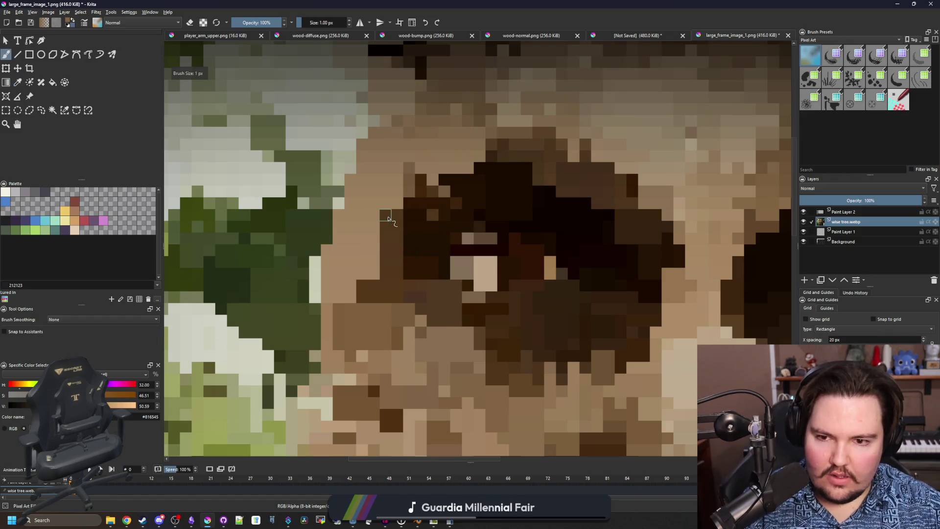
- Save the image as PNG, confirming the PNG options, and switch to Godot
key(1)
scroll(406, 219, down, 1)
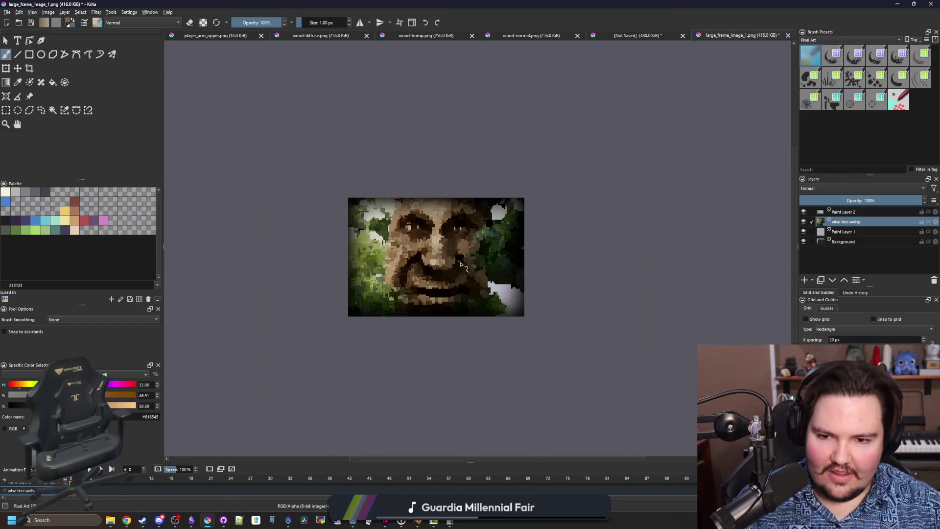
key(ctrl+s)
click(507, 346)
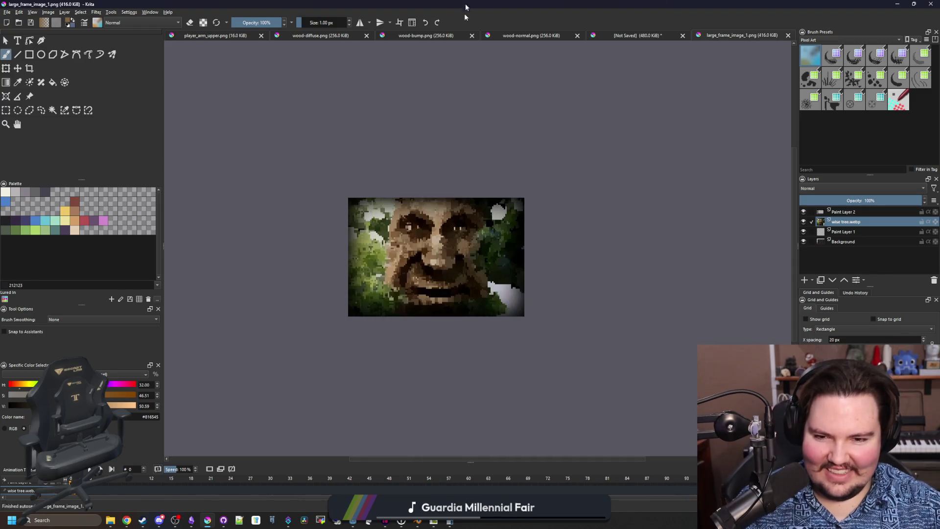
key(alt+Tab)
scroll(522, 284, down, 5)
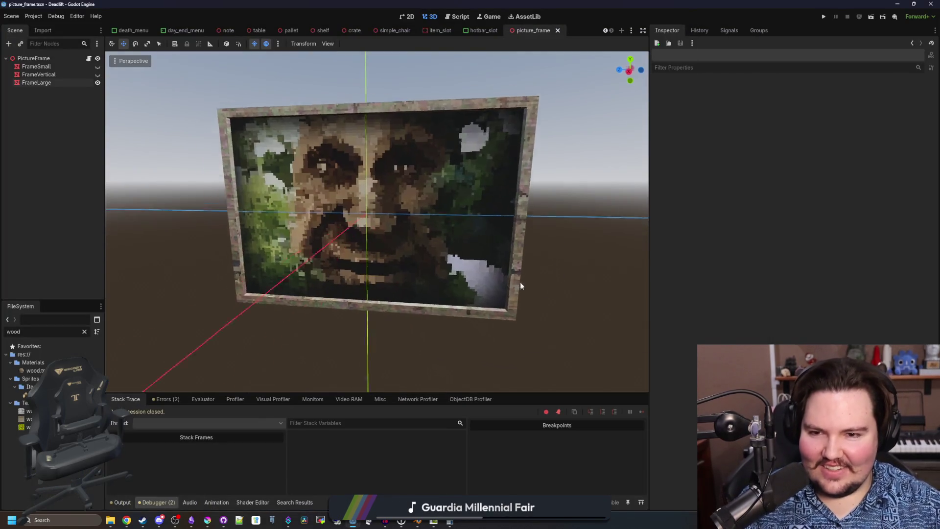
- Save the picture frame scene and filter the FileSystem for 'worl'
scroll(501, 261, down, 3)
mouse_move(395, 277)
mouse_down()
mouse_move(465, 307)
mouse_move(370, 295)
mouse_up()
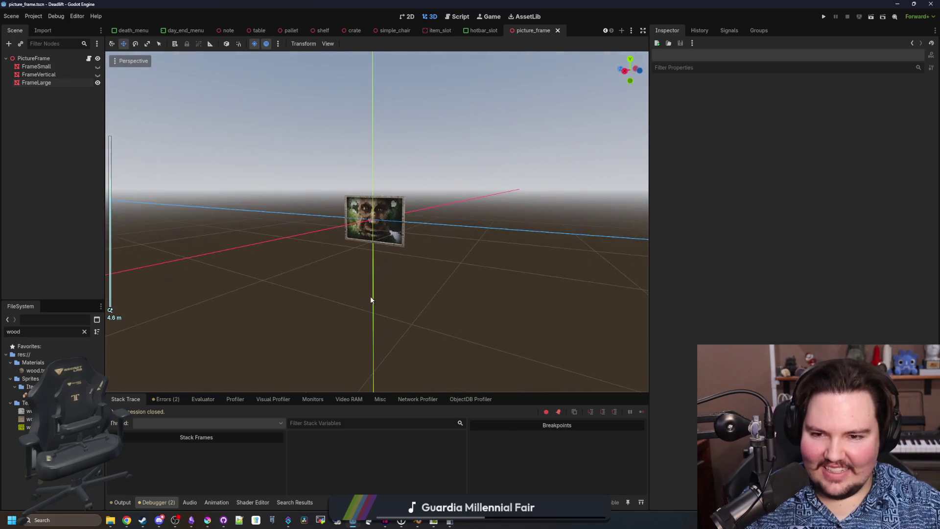
key(ctrl+s)
scroll(335, 237, up, 6)
key(ctrl+s)
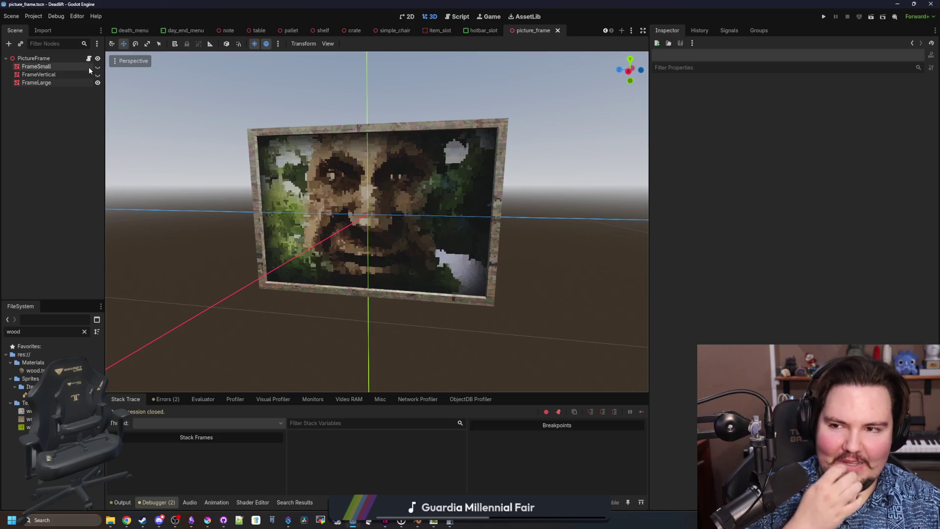
click(84, 331)
text(worl)
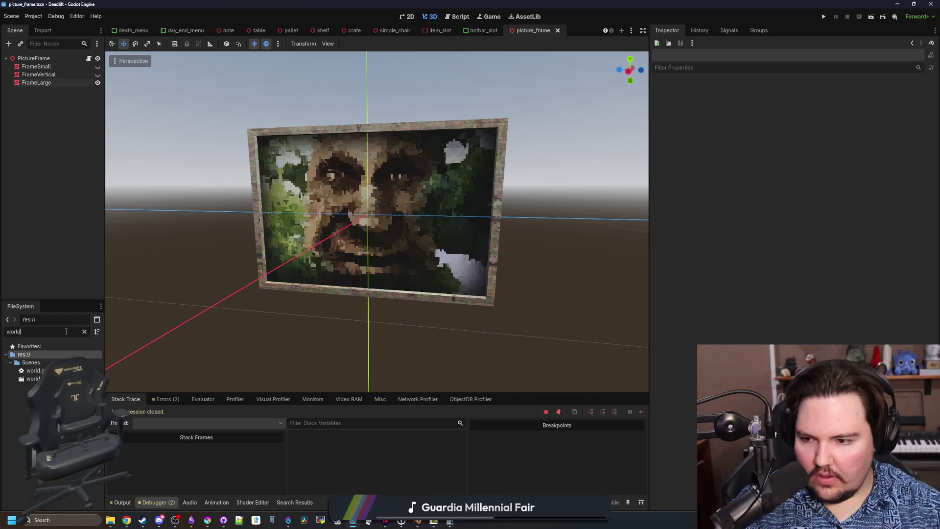
scroll(205, 231, down, 3)
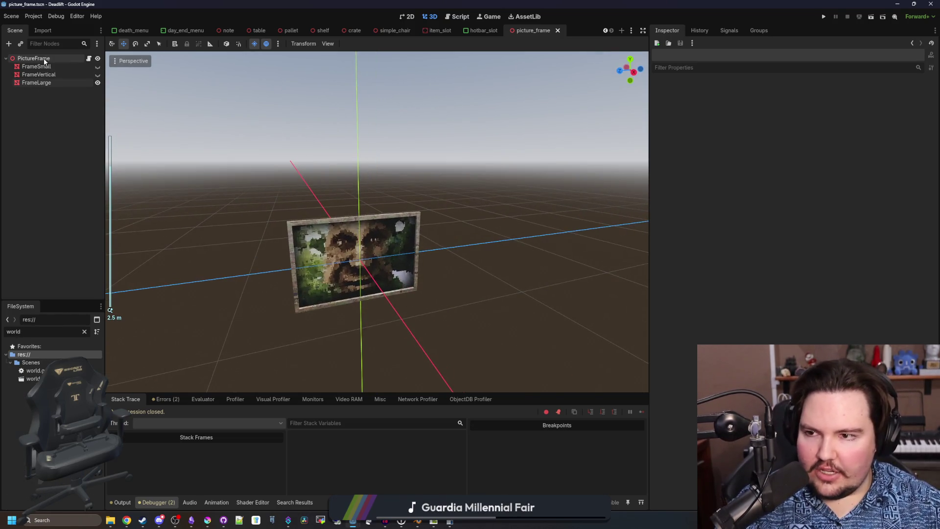
- Raise the three frame meshes 1 m, then undo it and resave at the original height
click(41, 66)
shift+click(39, 83)
drag(361, 218, 367, 145)
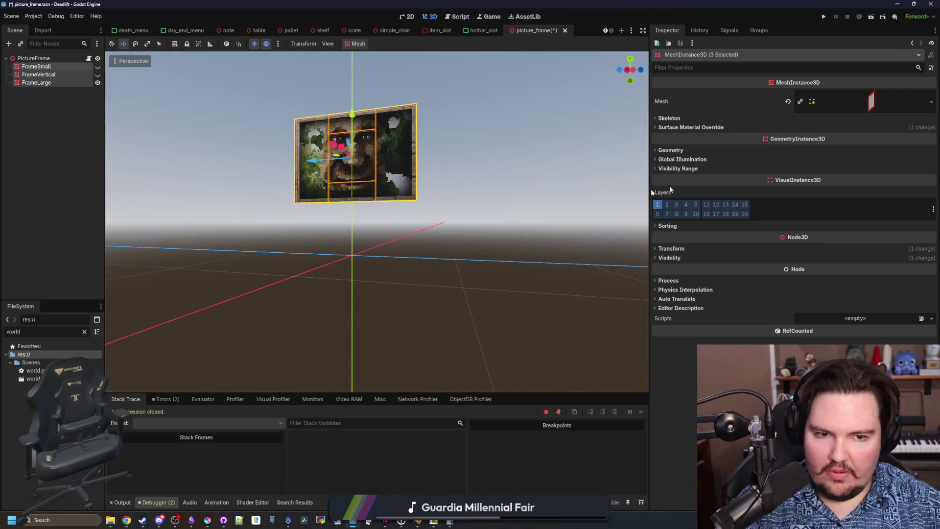
click(466, 255)
key(ctrl+s)
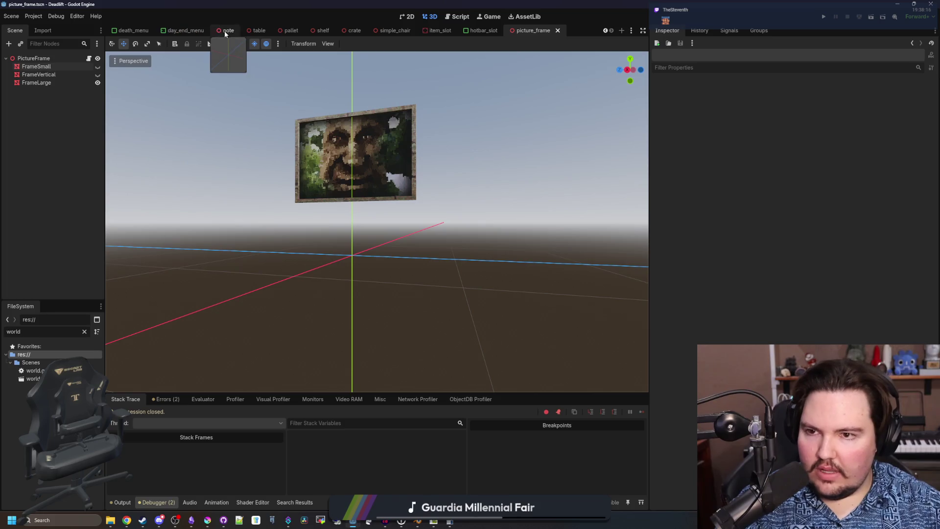
mouse_move(318, 284)
mouse_down()
mouse_move(339, 279)
mouse_move(491, 308)
mouse_move(420, 313)
mouse_move(479, 301)
mouse_move(464, 307)
mouse_move(465, 287)
mouse_up()
key(ctrl+z)
key(ctrl+s)
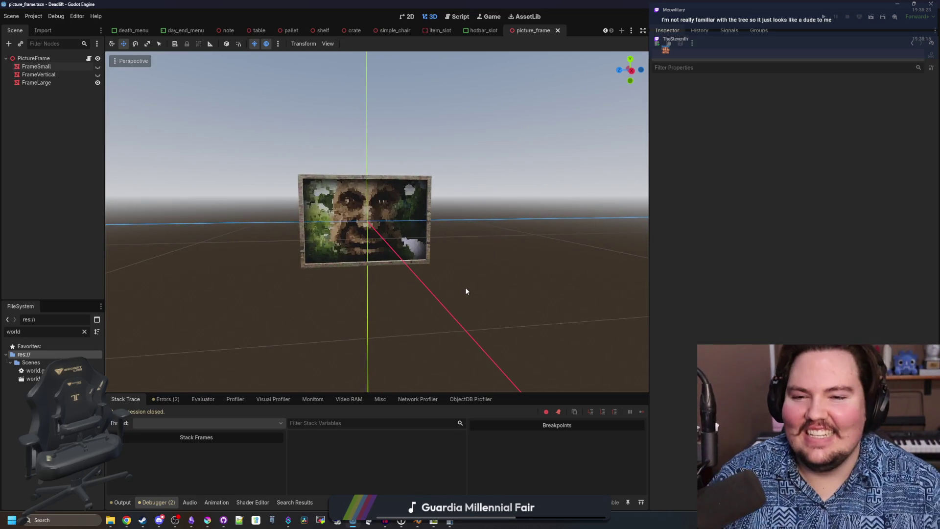
key(ctrl+s)
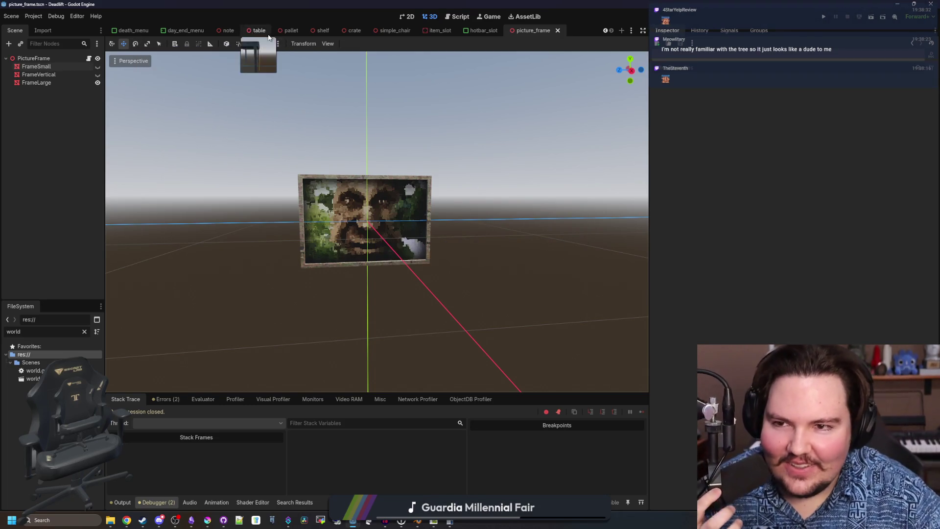
- Filter the FileSystem for 'worl' and select the world scene
scroll(379, 149, up, 2)
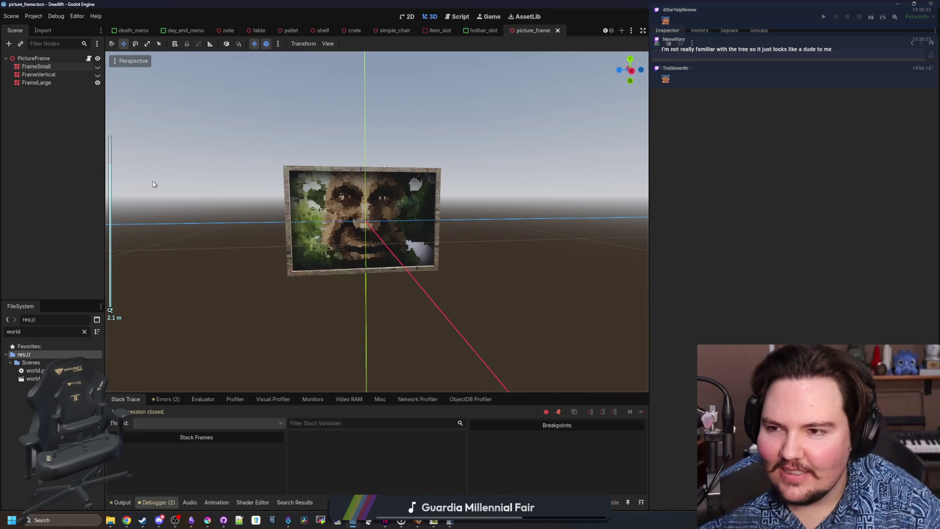
click(84, 332)
text(worl)
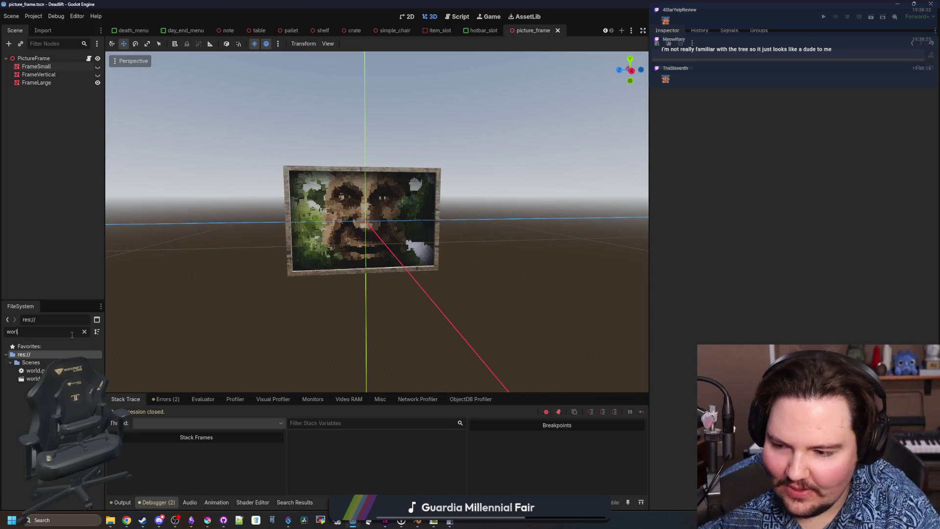
key(Down)
key(Down)
key(Down)
- Open world.gd and search 'decorations' to jump to the generate_decorations function
key(Return)
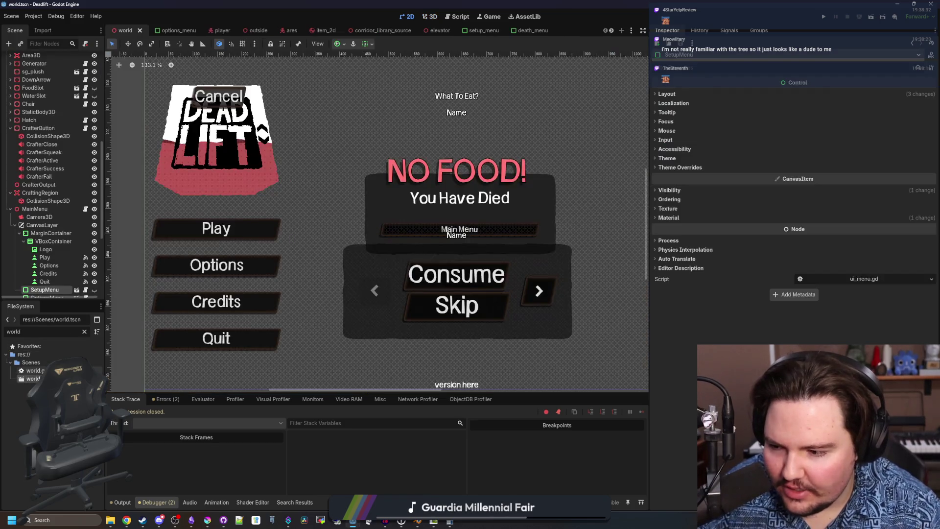
key(Up)
key(Return)
click(411, 206)
scroll(633, 254, up, 4)
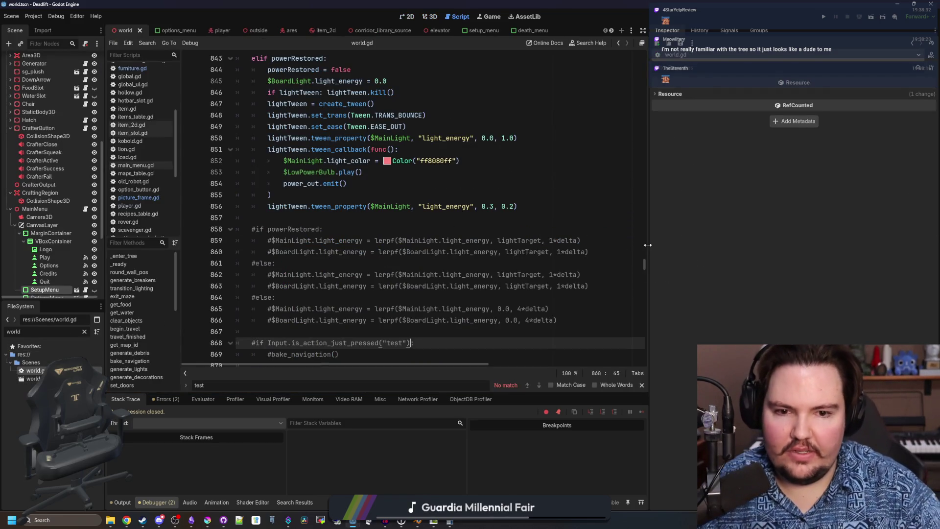
drag(648, 248, 830, 245)
click(663, 204)
key(ctrl+f)
text(decorations)
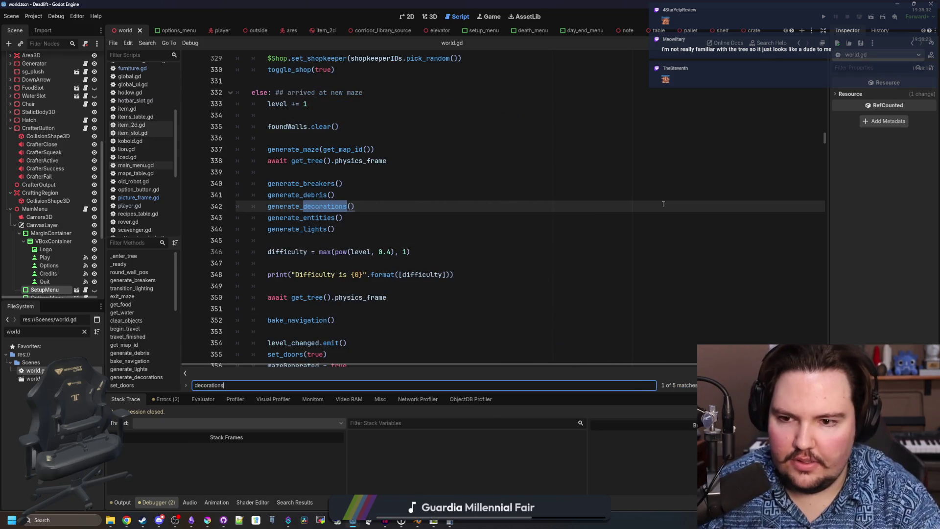
ctrl+click(325, 207)
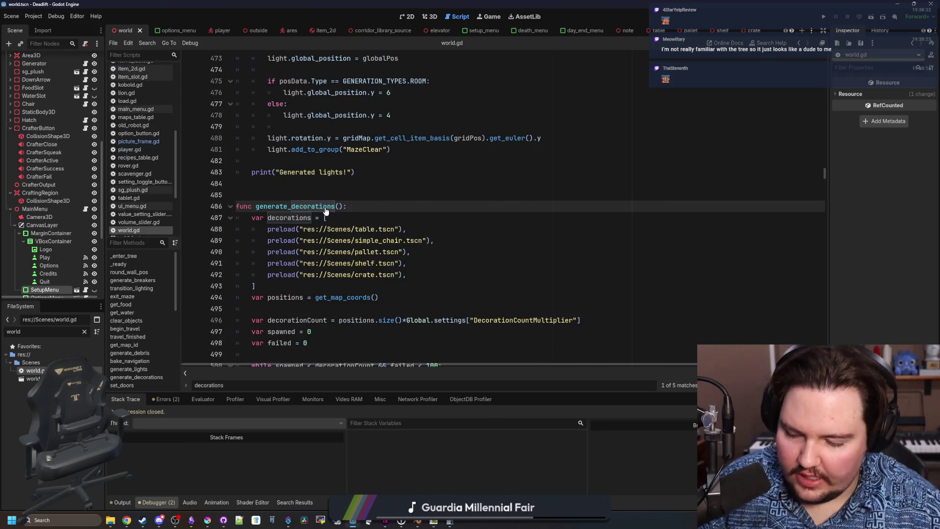
- Add preload("res://Scenes/picture_frame.tscn") after the crate.tscn entry and save world.gd
click(418, 278)
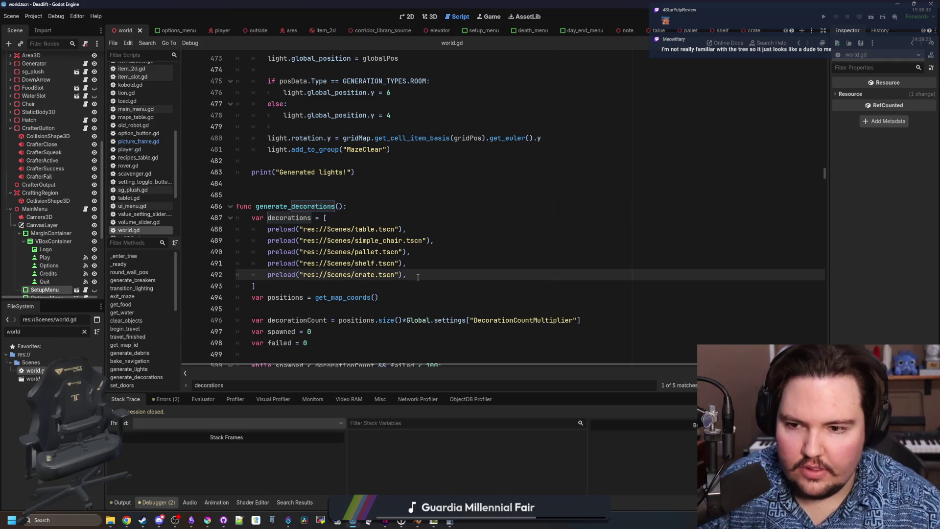
key(Return)
text((")
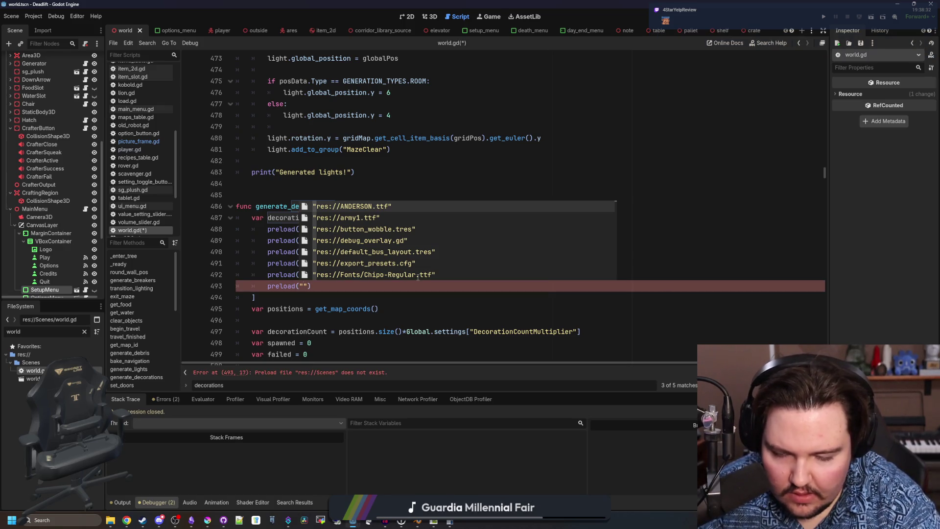
text(pict)
key(Down)
key(Return)
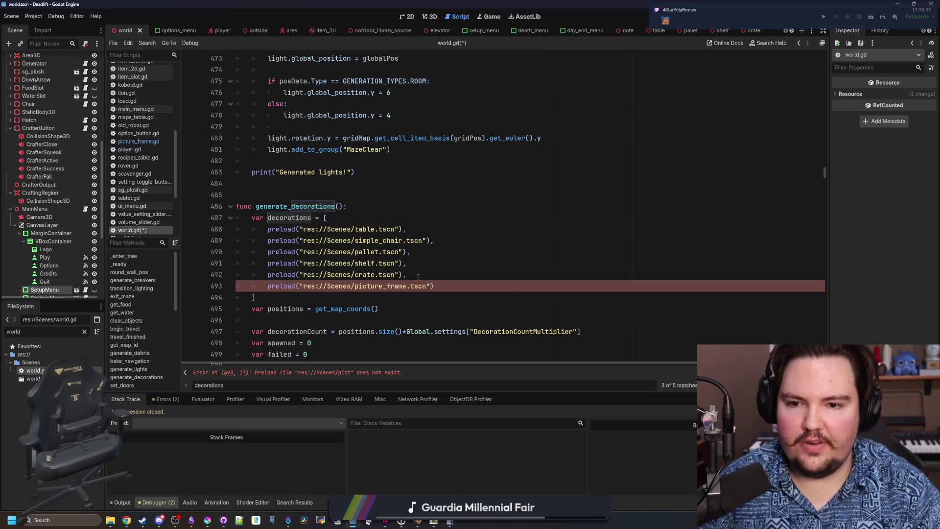
click(441, 285)
text(,)
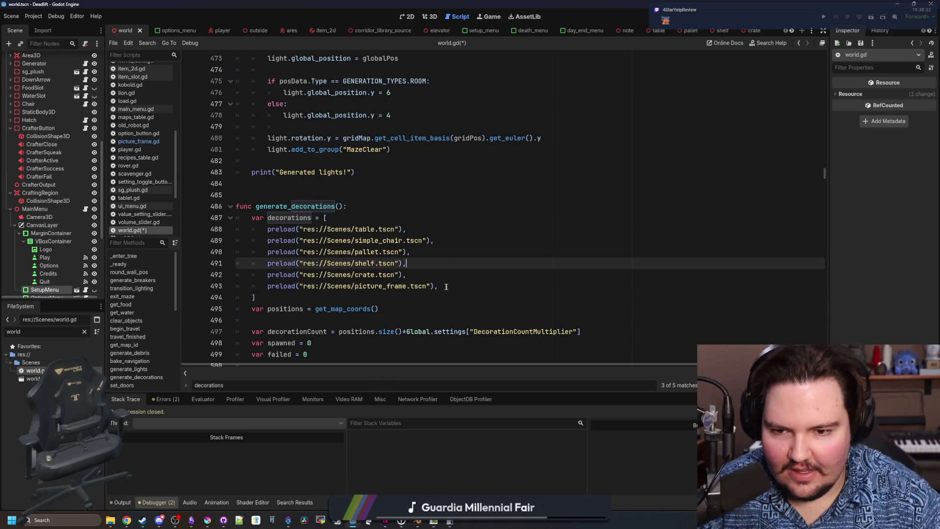
key(Down)
drag(474, 285, 267, 286)
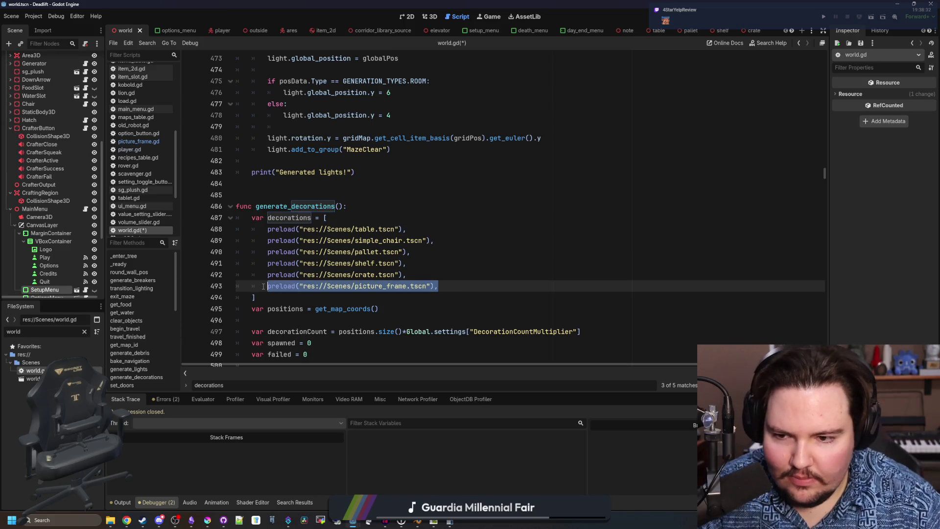
scroll(344, 272, down, 2)
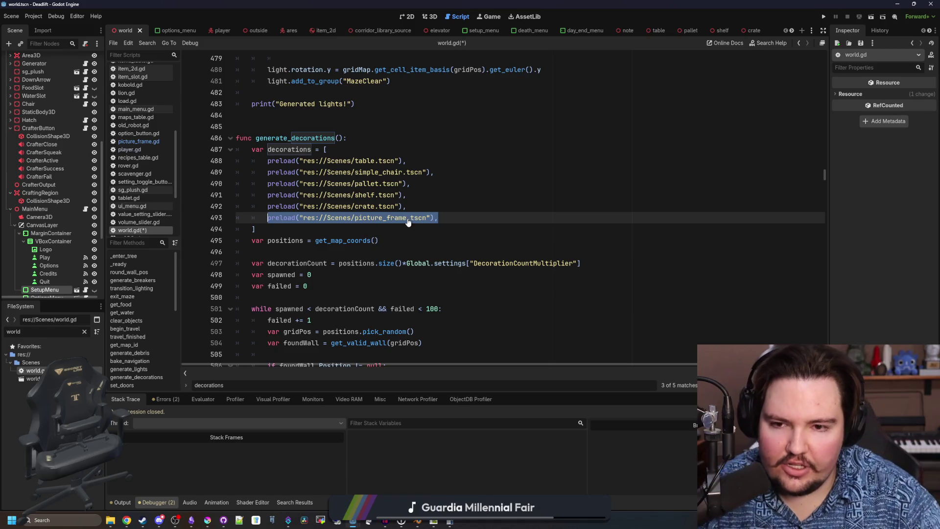
click(382, 229)
key(ctrl+s)
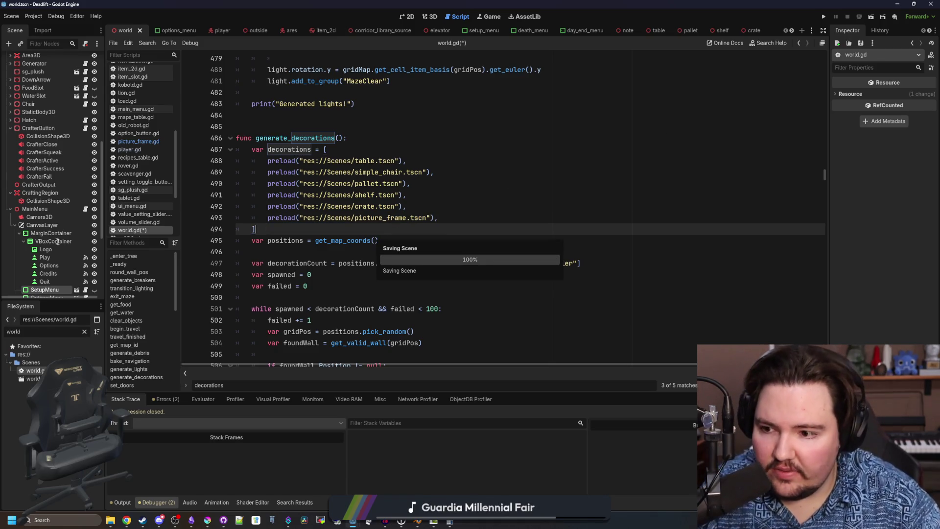
click(85, 332)
- Open picture_frame.gd, insert 'class_name PictureFrame' above extends Furniture, and save
text(picture)
double_click(34, 371)
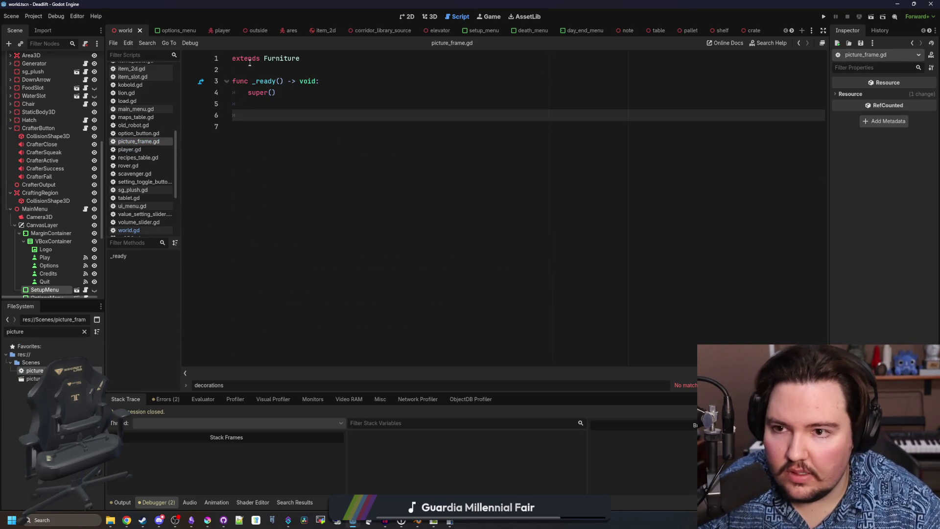
click(233, 59)
text(class_Name)
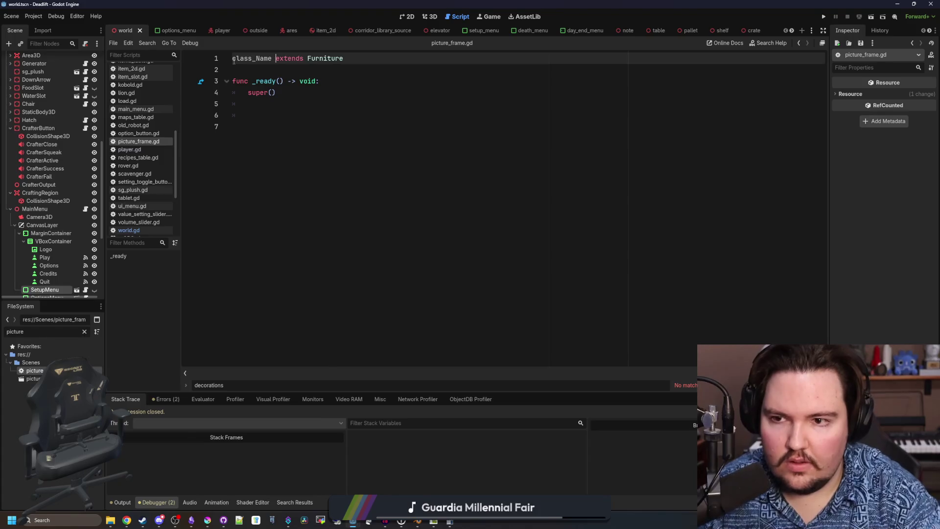
key(BackSpace)
key(Return)
text(PictureFrame)
click(285, 69)
key(ctrl+s)
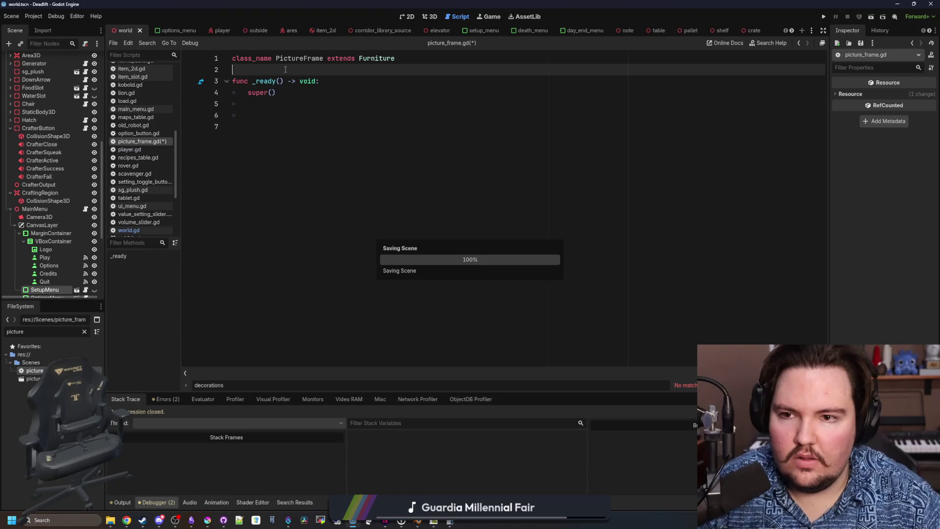
- Review world.gd's decoration spawning loop, then jump to the get_valid_wall definition
click(132, 230)
click(322, 228)
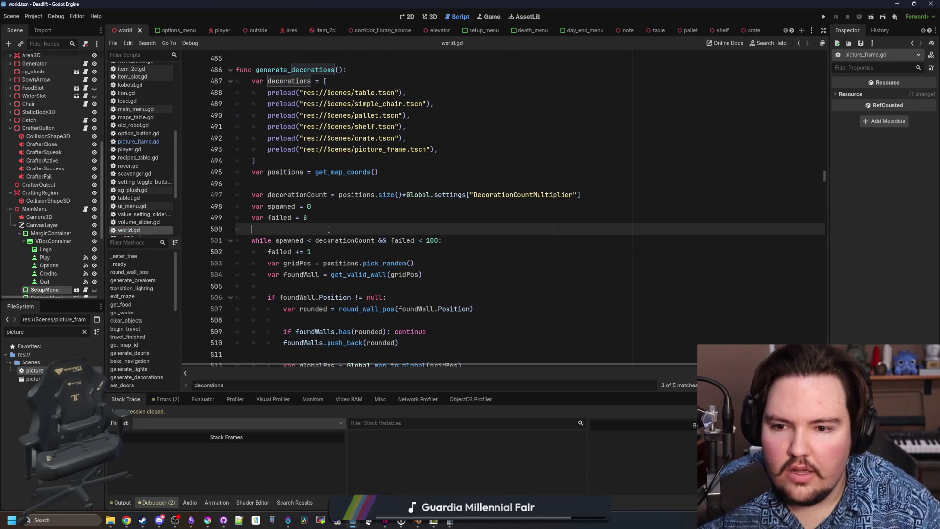
scroll(326, 227, down, 2)
click(329, 218)
scroll(352, 210, down, 2)
click(346, 183)
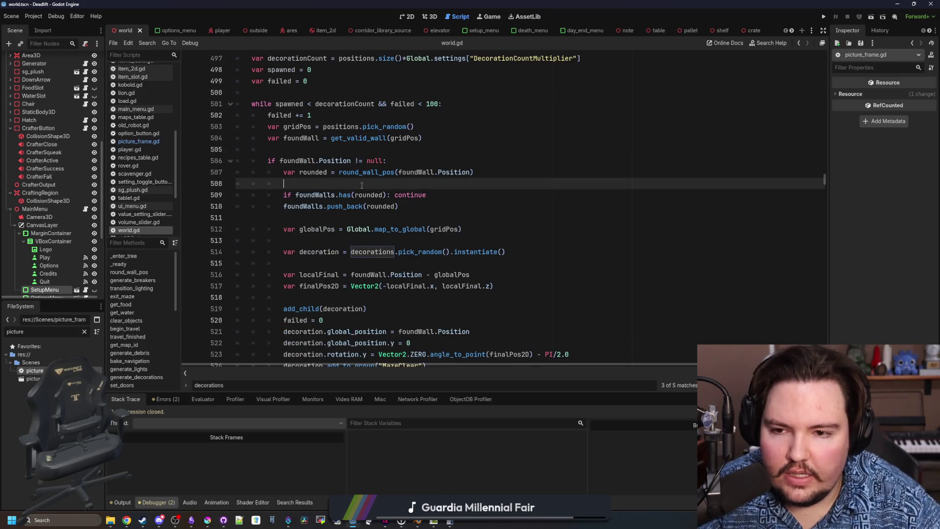
scroll(346, 167, down, 1)
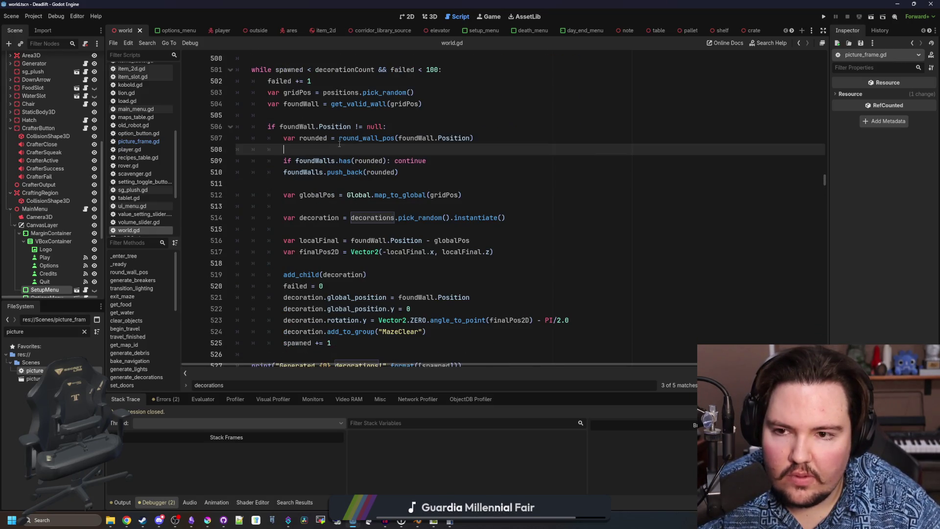
click(321, 115)
scroll(370, 208, up, 3)
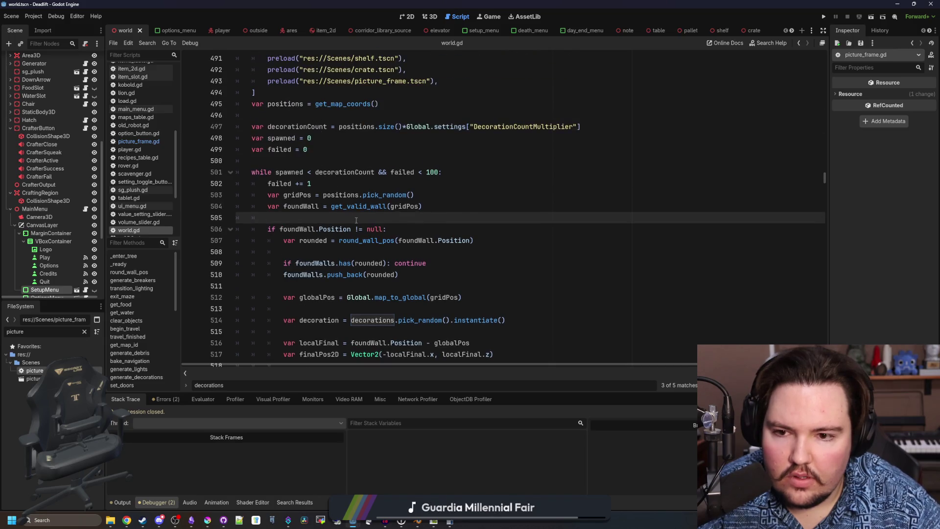
ctrl+click(371, 208)
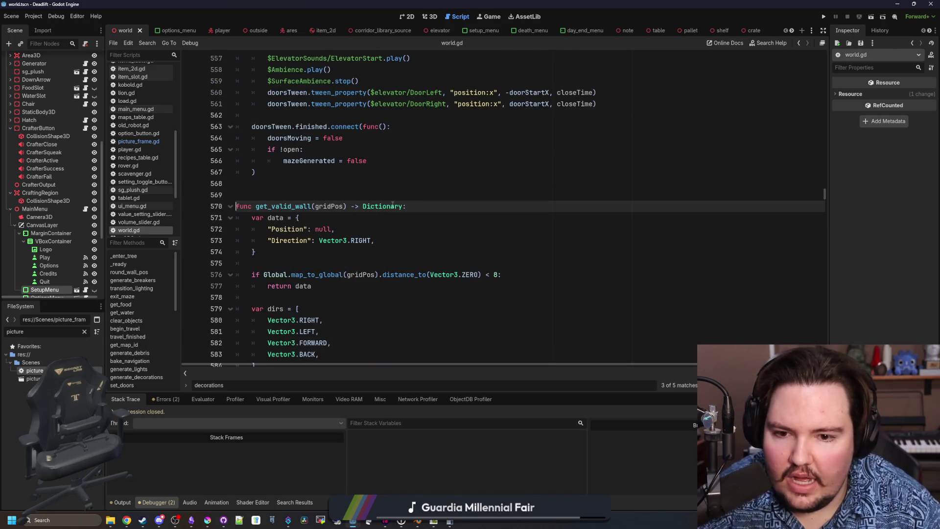
scroll(392, 204, down, 1)
click(309, 218)
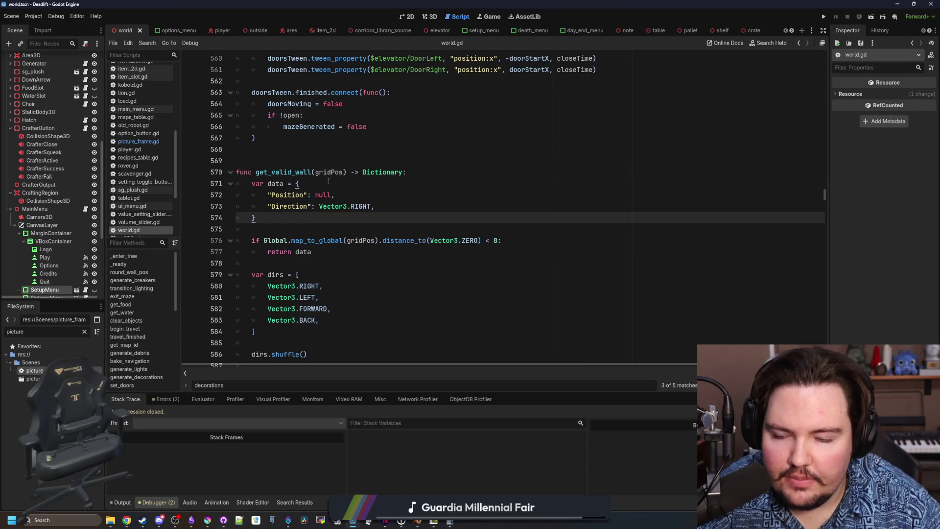
- Read through get_valid_wall, return to line 574, and save
scroll(323, 242, down, 1)
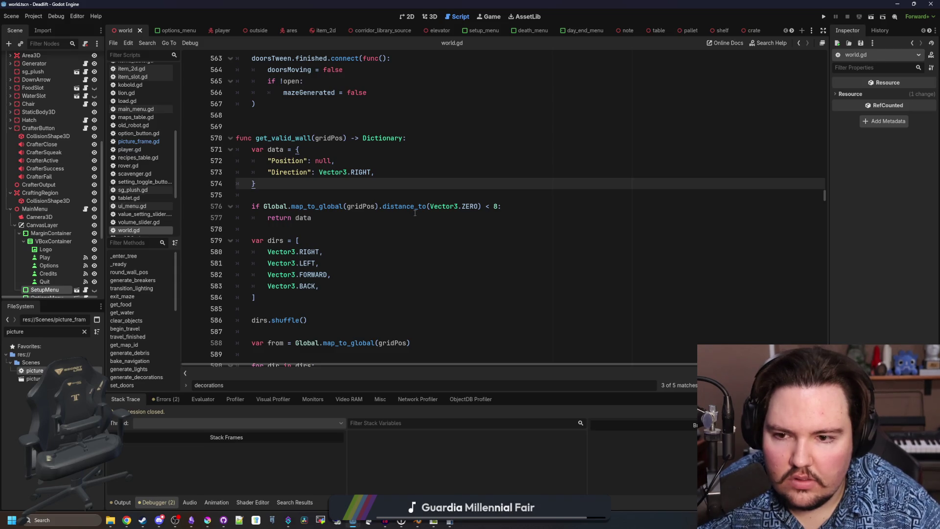
scroll(410, 213, down, 5)
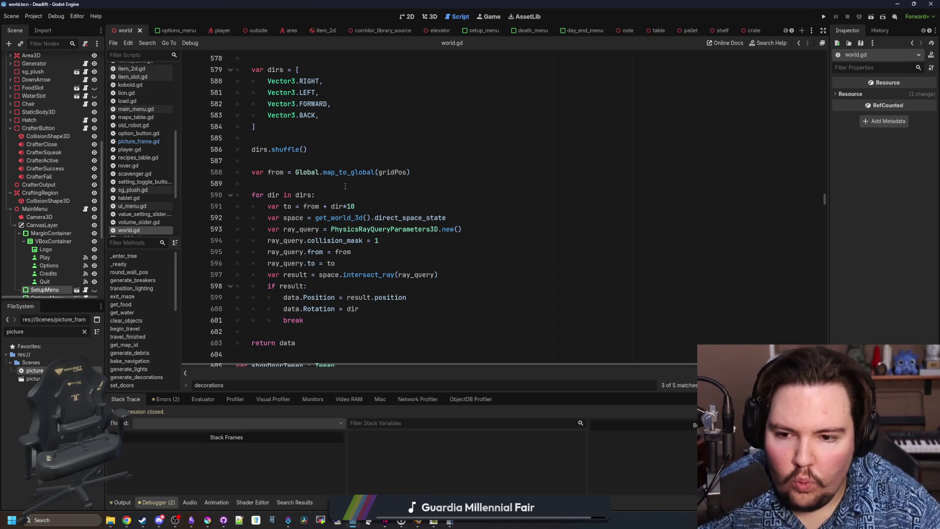
scroll(300, 209, up, 4)
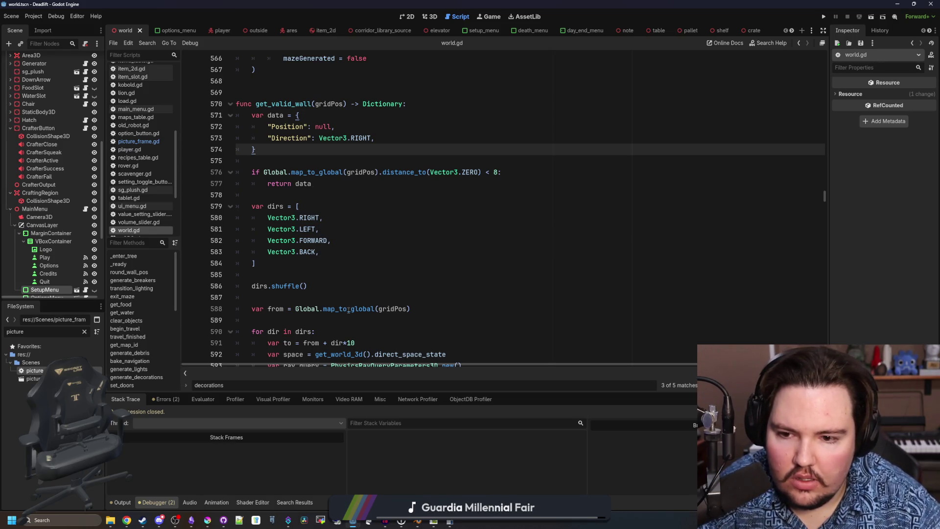
scroll(349, 310, down, 1)
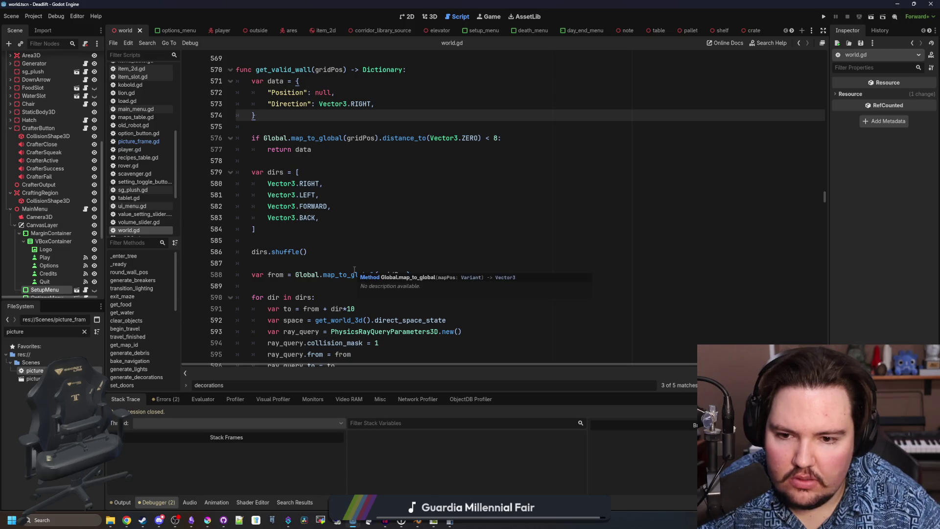
click(367, 260)
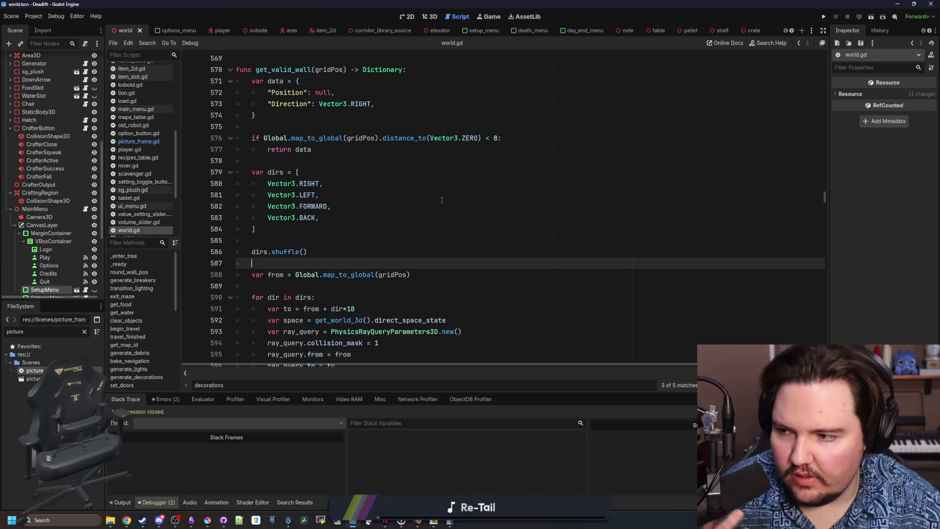
key(alt+Left)
key(alt+Left)
key(alt+Left)
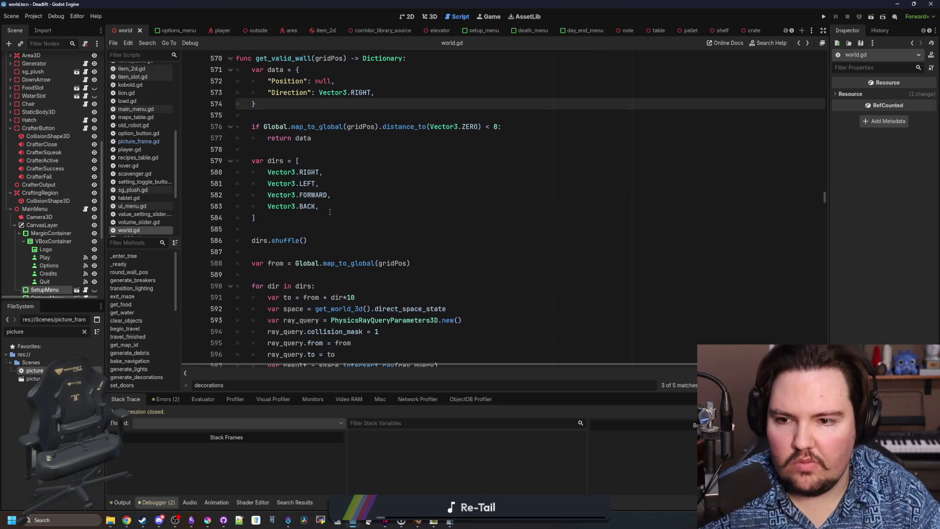
key(ctrl+s)
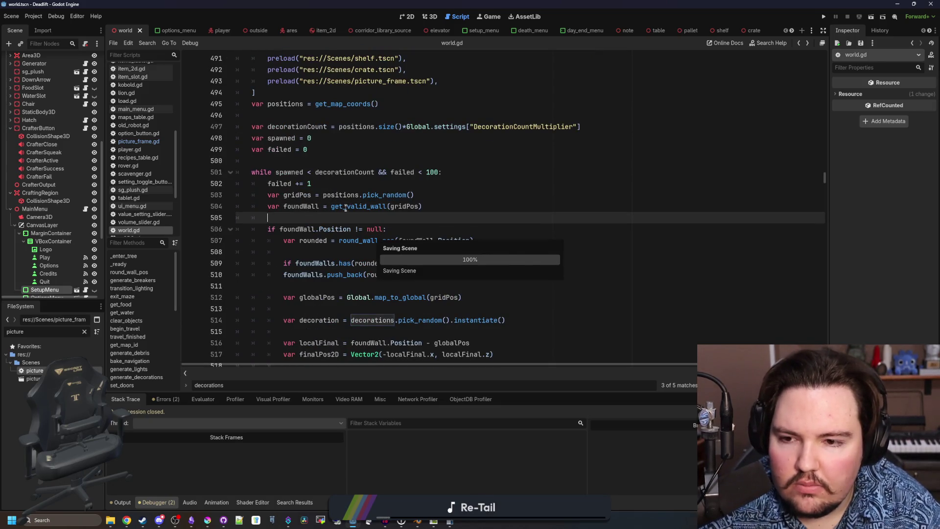
click(362, 183)
key(ctrl+s)
- Search world.gd for 'breaker' and step to the breakerCount = 1 code
key(ctrl+f)
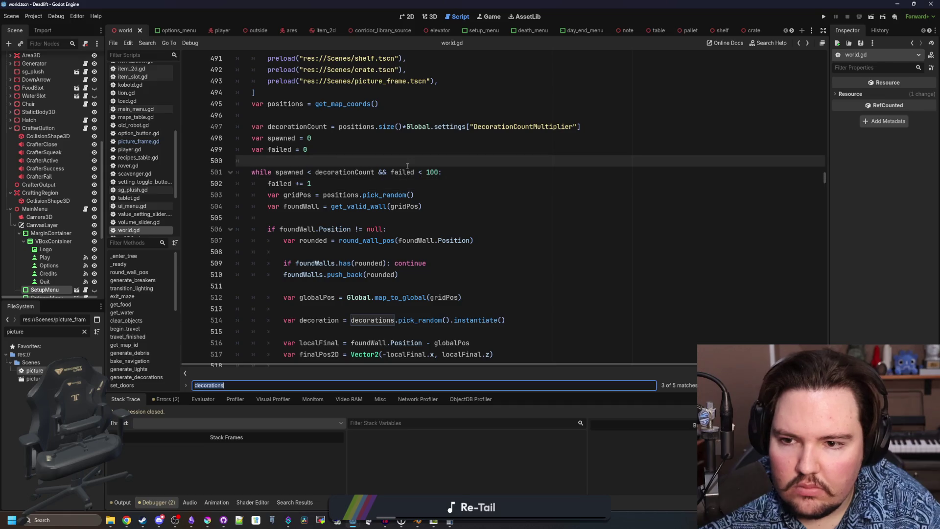
text(bra)
key(BackSpace)
text(eaker)
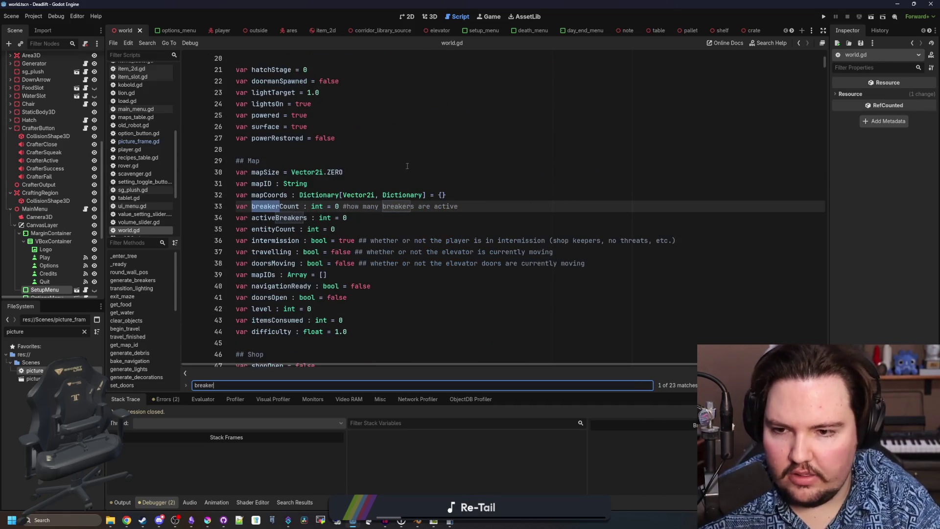
key(Return)
key(Return)
key(Return)
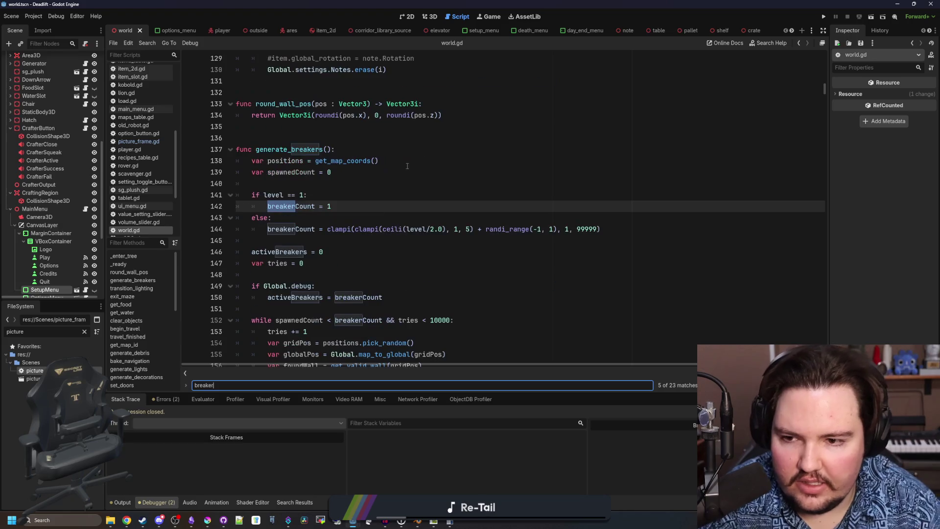
scroll(392, 214, down, 1)
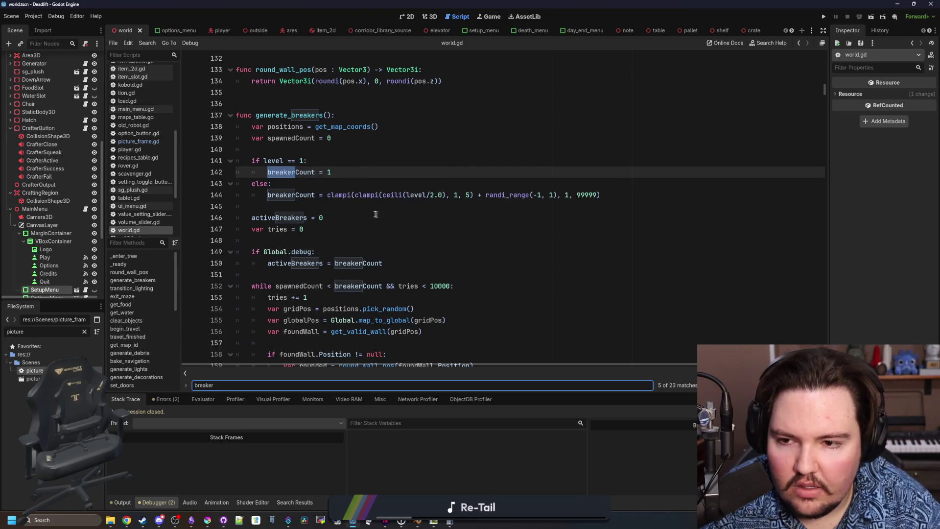
scroll(377, 213, down, 4)
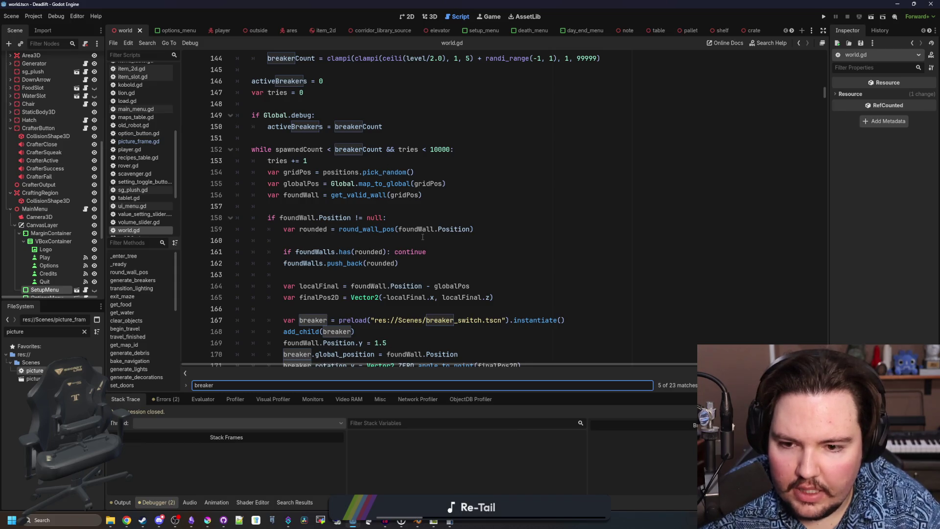
scroll(434, 242, down, 1)
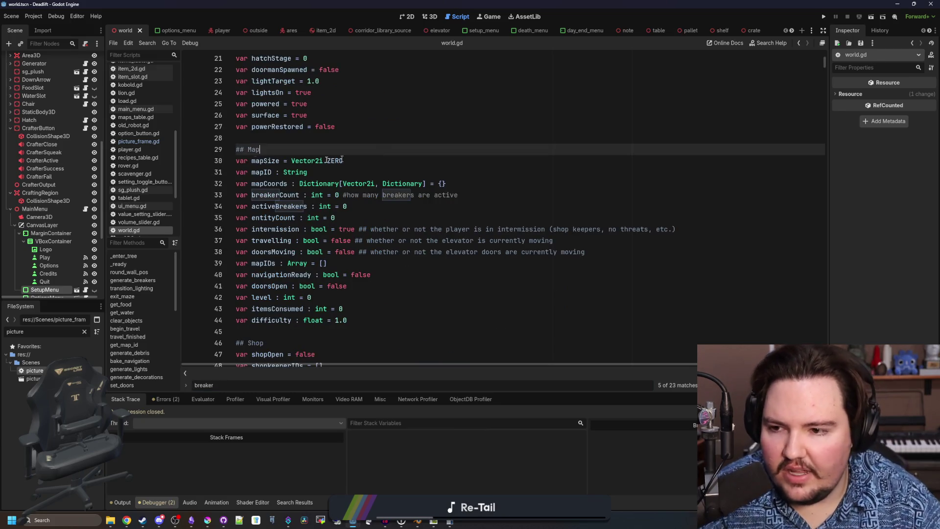
- Peek at picture_frame.gd, then inspect generate_decorations' preloaded decorations list in world.gd
click(138, 141)
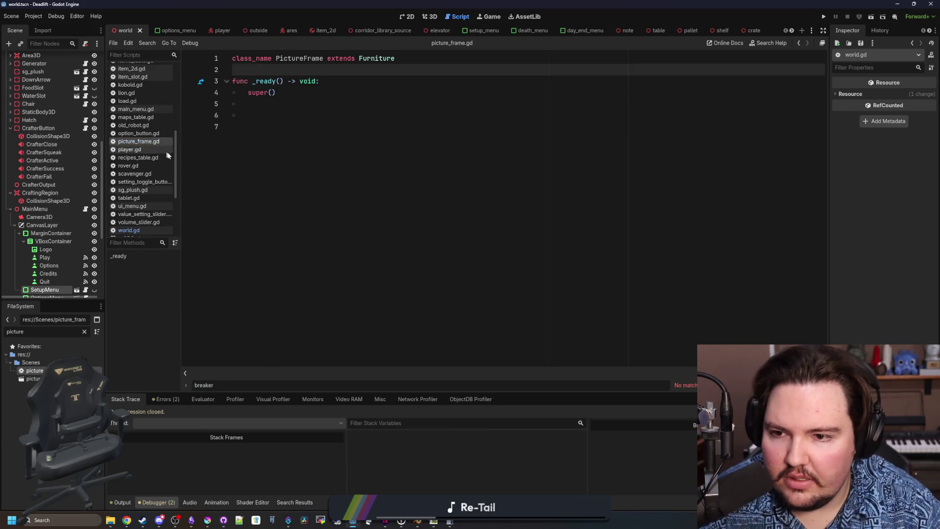
click(129, 230)
text(gener)
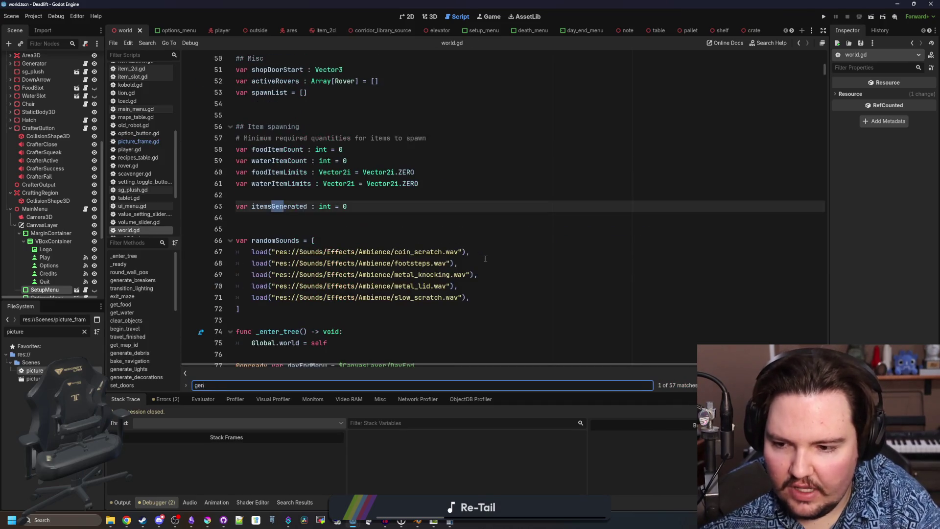
text(ate_decor)
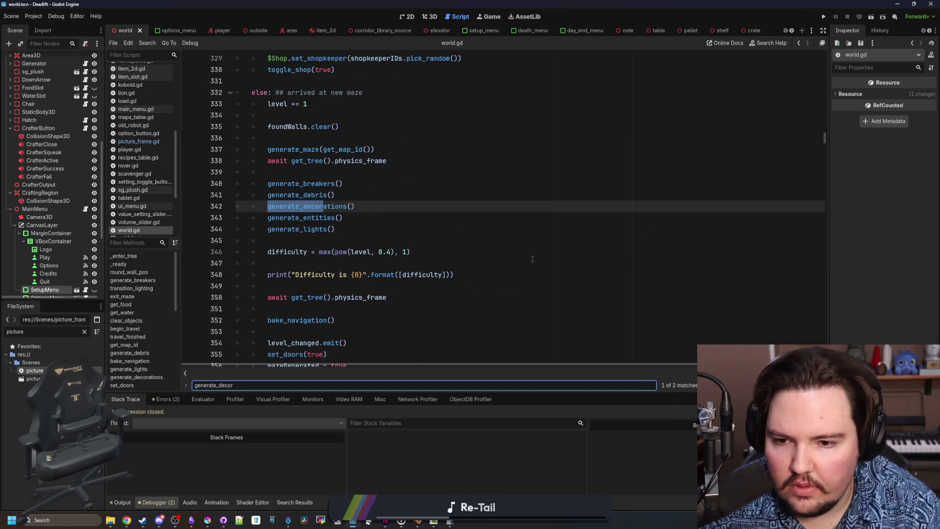
ctrl+click(326, 206)
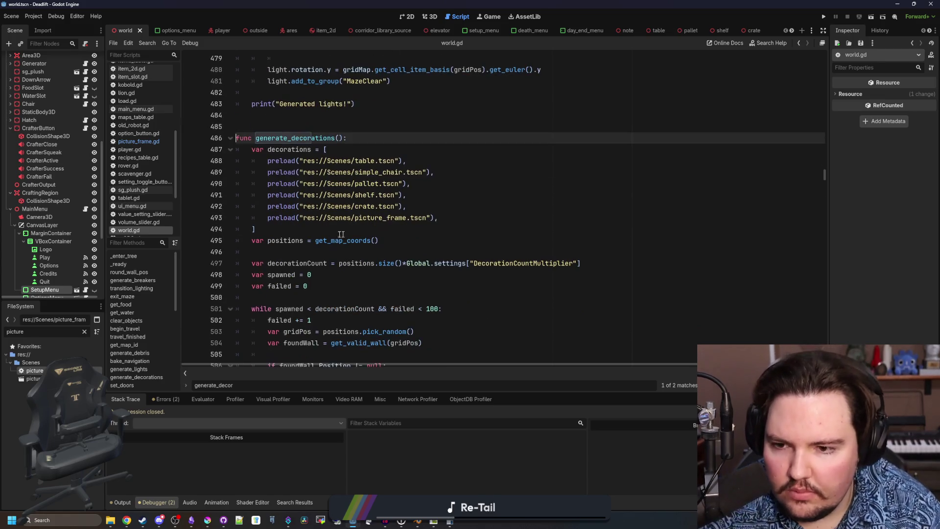
click(354, 234)
scroll(343, 221, down, 3)
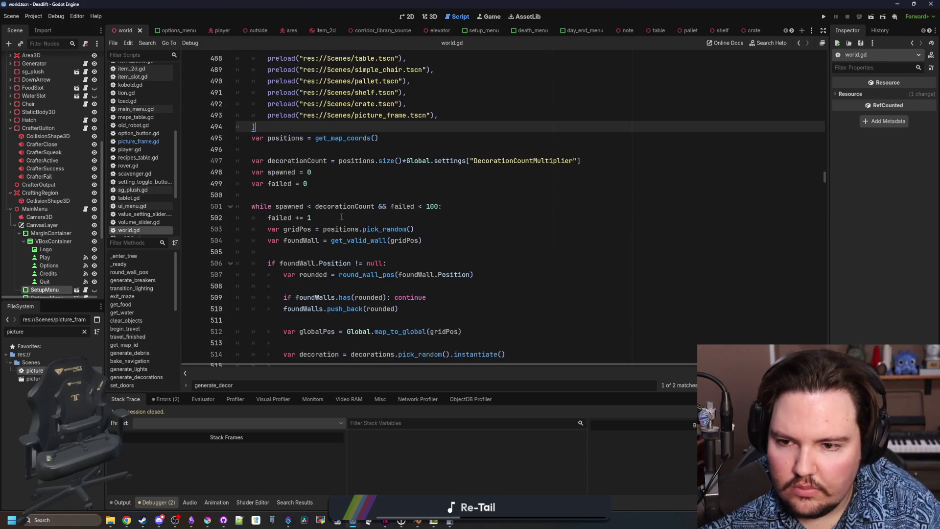
scroll(343, 217, down, 2)
click(303, 127)
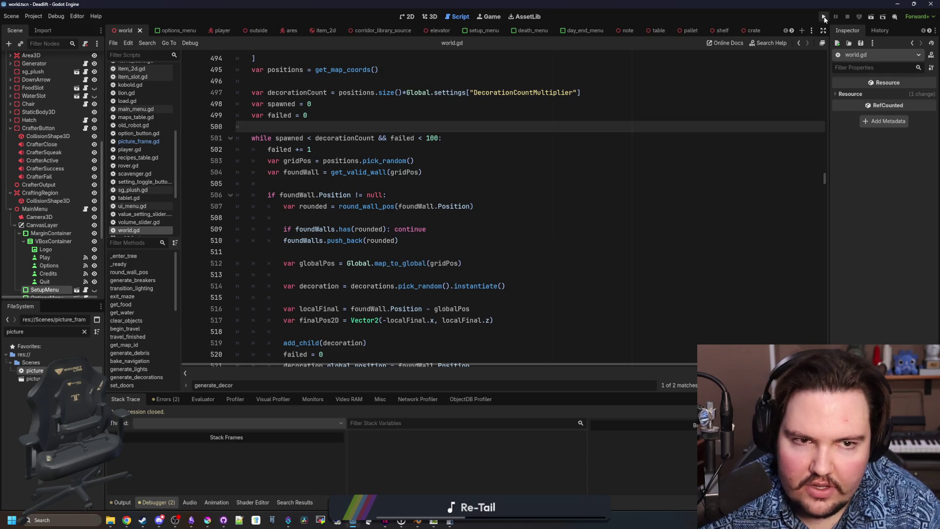
- Run the project, start a new game, and take the elevator down to the breakroom level
click(824, 18)
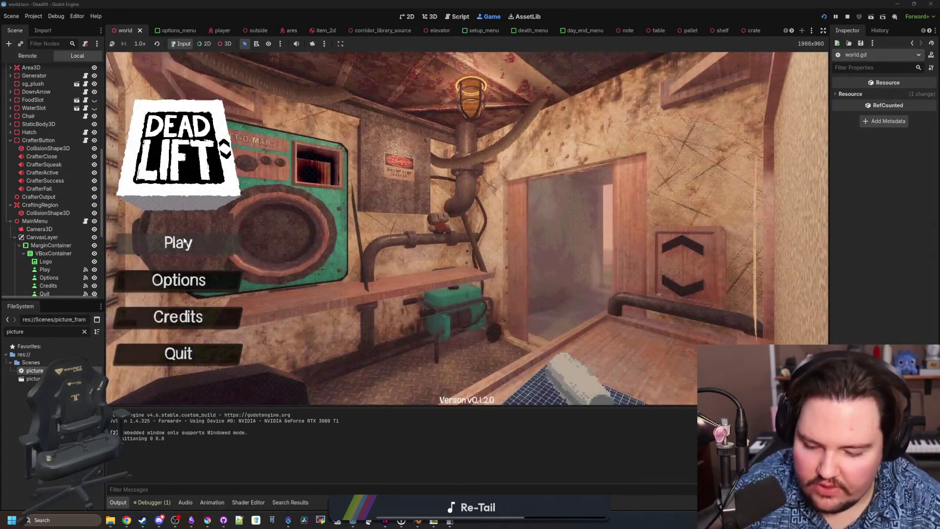
click(183, 241)
click(513, 274)
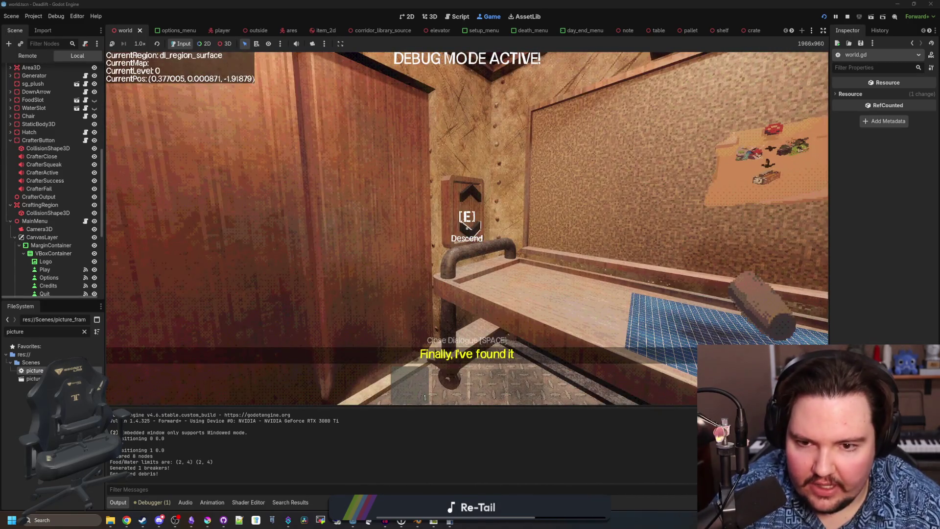
key(e)
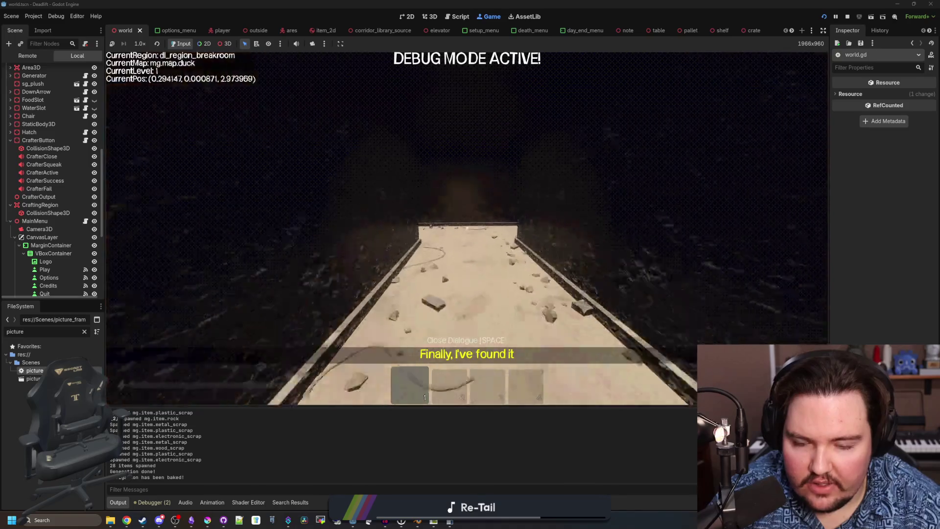
- Walk through the breakroom into the overgrown area, pause, and reopen picture_frame.tscn
key(shift+w)
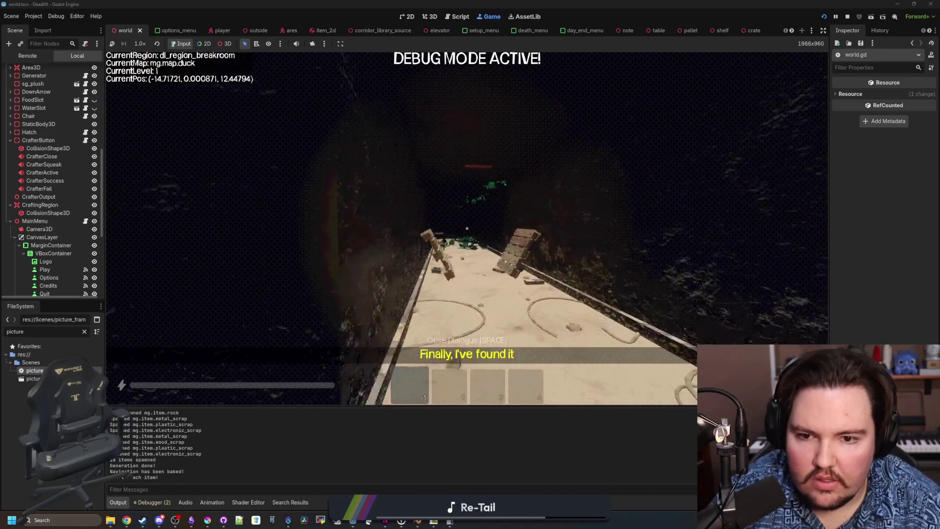
key(w)
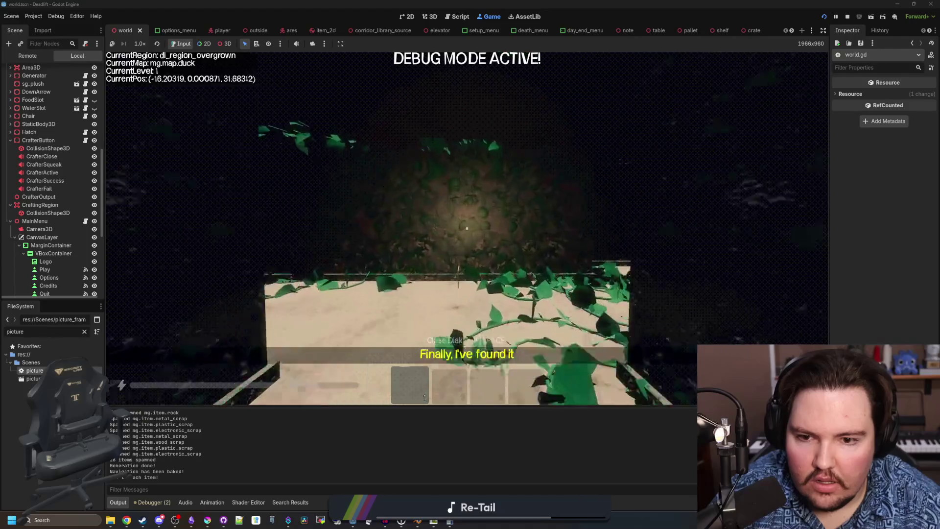
key(w)
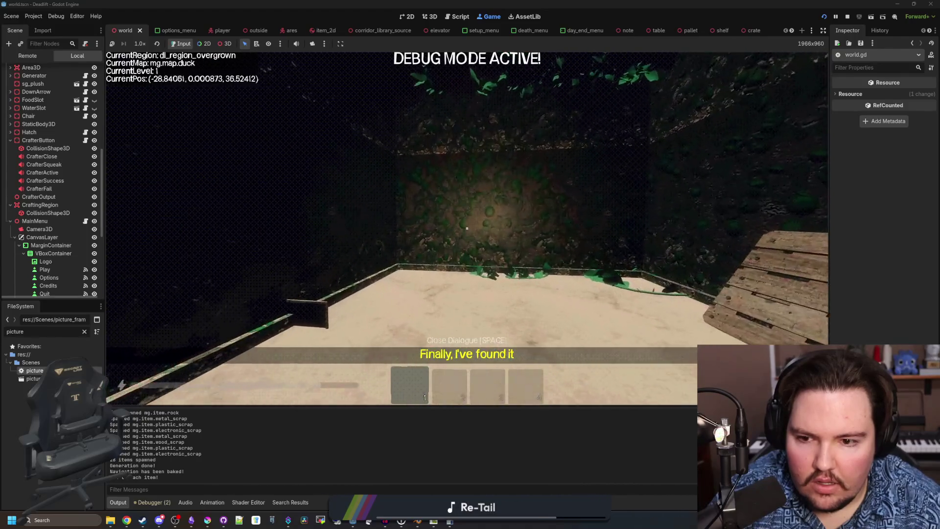
key(w)
key(w)
key(Escape)
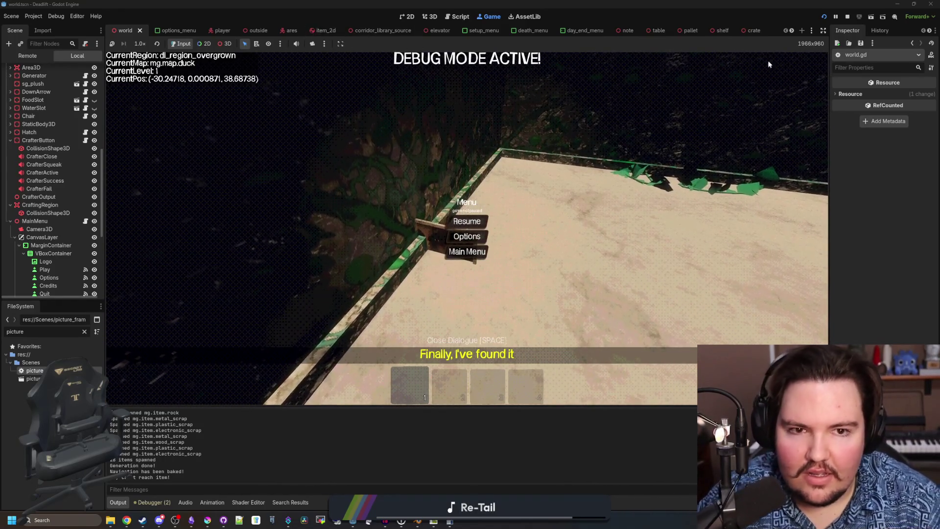
double_click(33, 379)
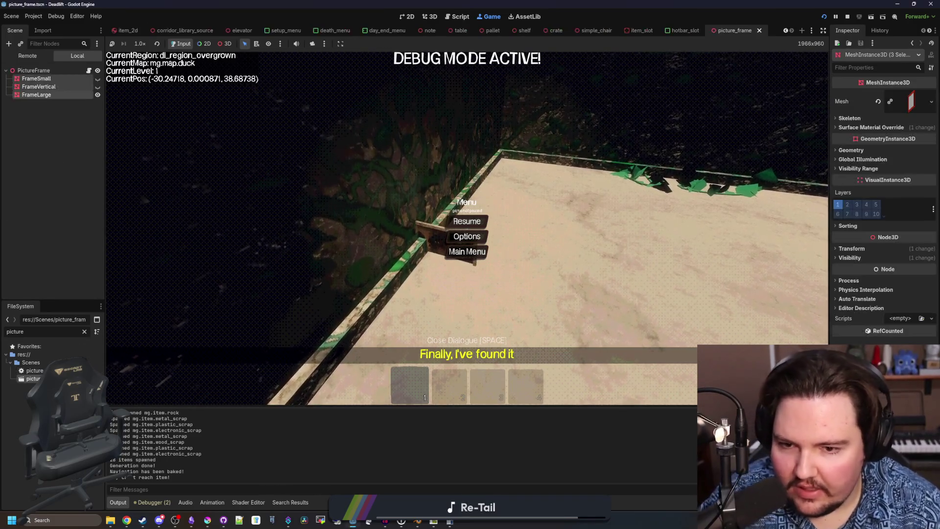
- Show picture_frame in the 3D view with the PictureFrame root selected, then bring up Blender's frames.blend
click(429, 16)
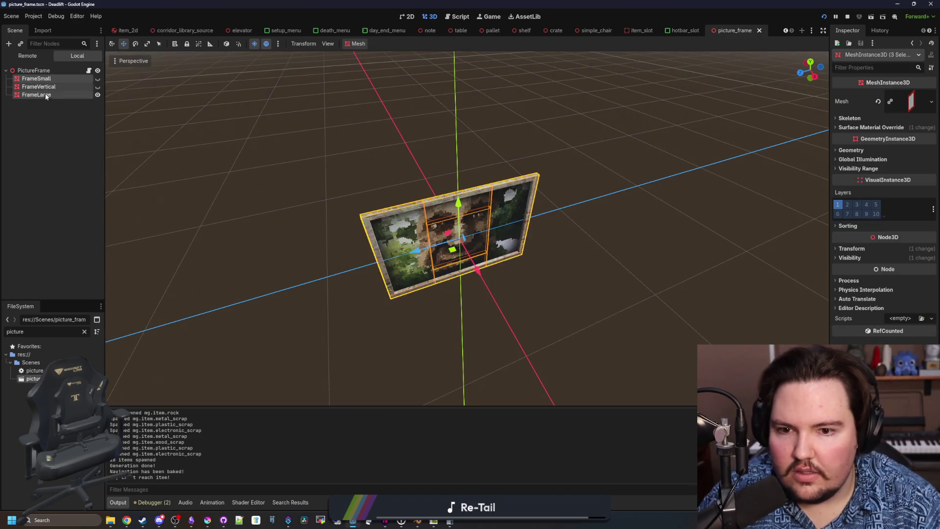
click(34, 70)
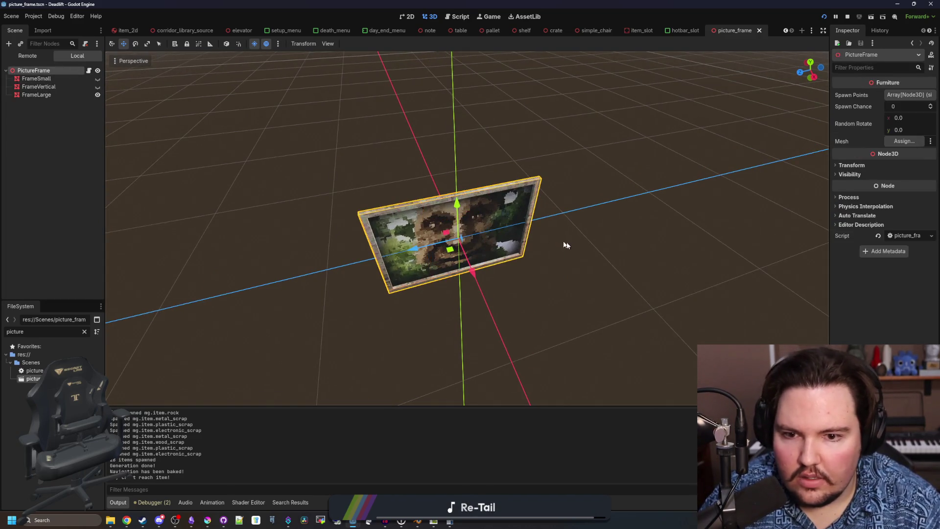
mouse_move(422, 523)
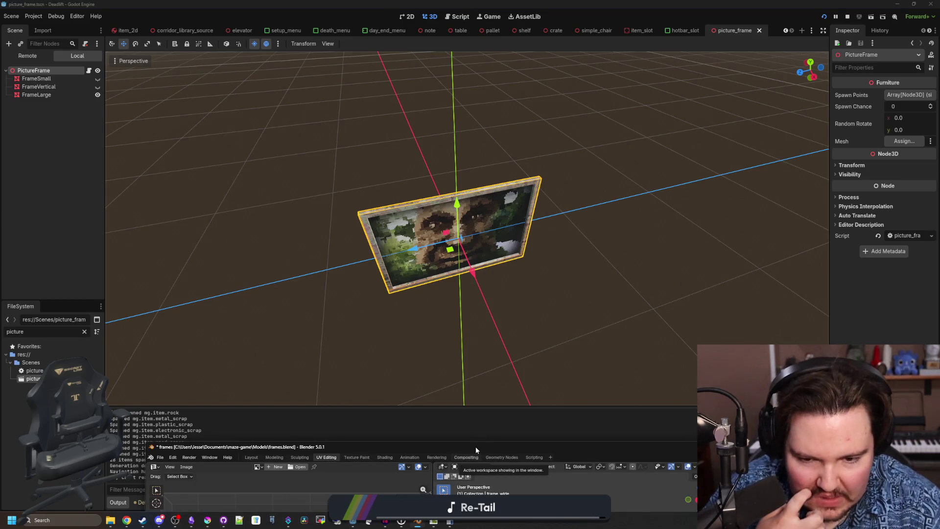
click(475, 446)
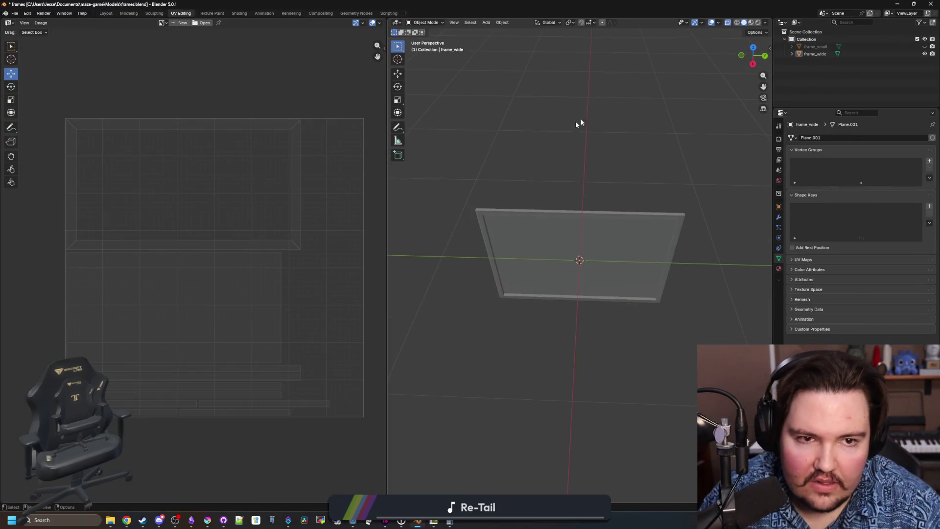
- Rotate frame_small 90° about the global Z axis
click(815, 46)
key(r)
key(z)
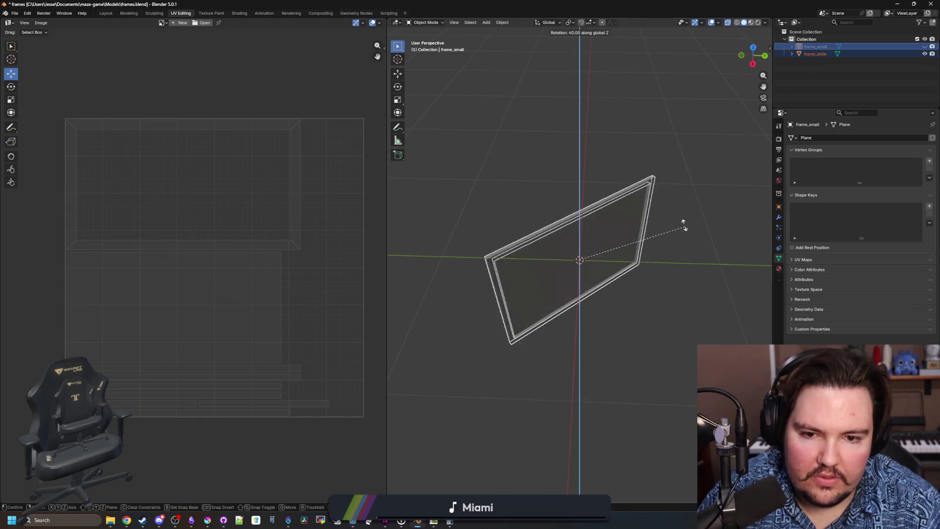
click(627, 156)
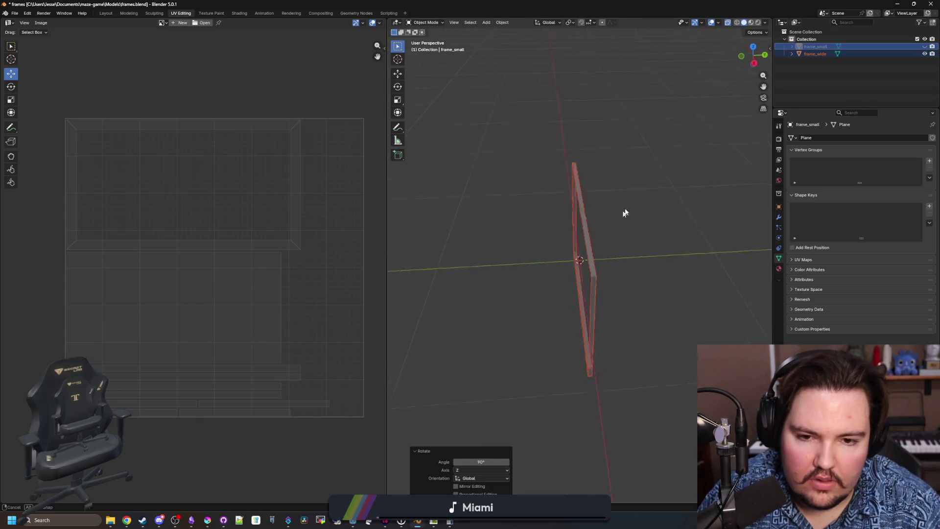
click(663, 177)
- Save the Blender file and export frame_wide as frame_large.obj in Wavefront format
click(815, 54)
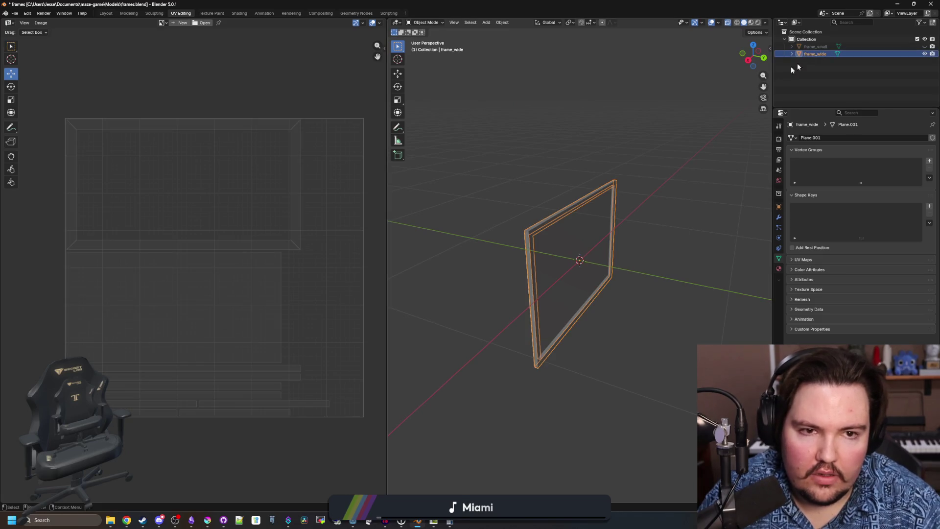
key(ctrl+s)
click(14, 13)
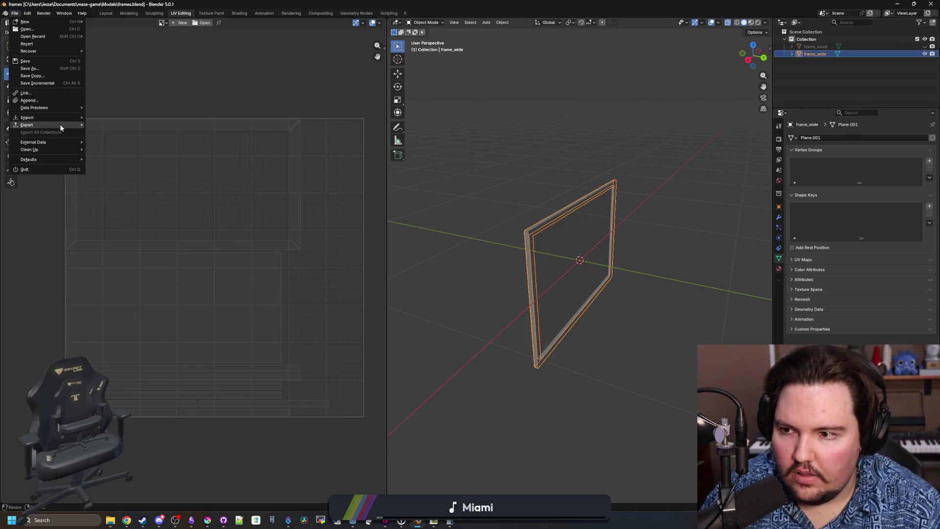
mouse_move(59, 125)
click(112, 154)
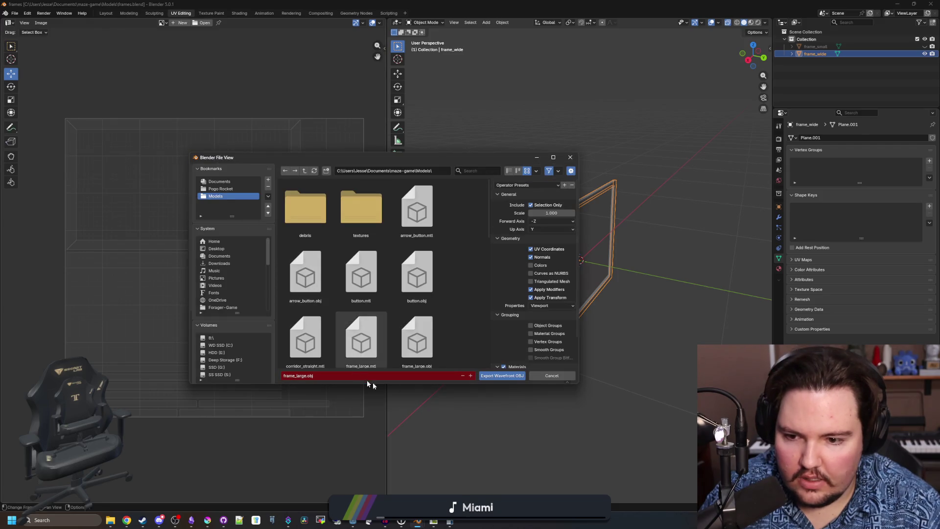
click(500, 382)
key(alt+Tab)
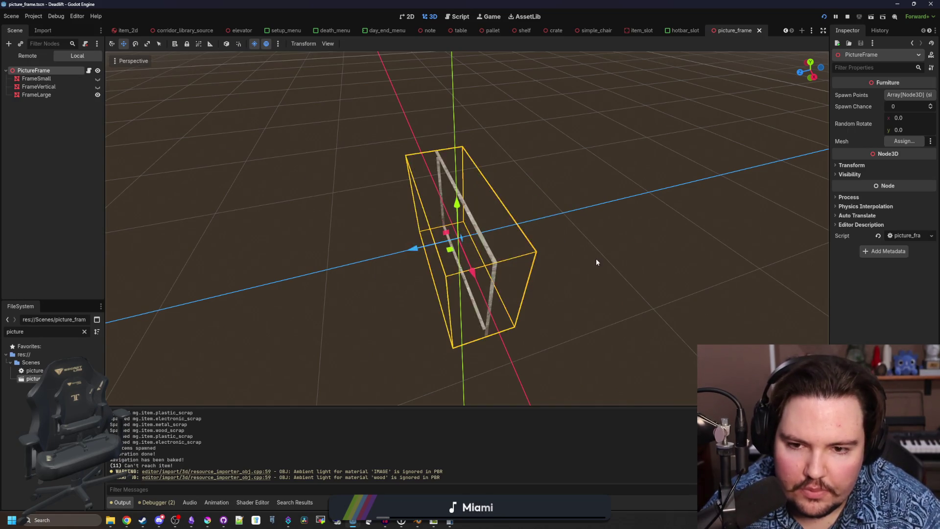
- Save the picture frame scene with the re-imported textured frame and open its PictureFrame script
mouse_move(609, 242)
mouse_down()
mouse_move(545, 264)
mouse_move(562, 241)
mouse_up()
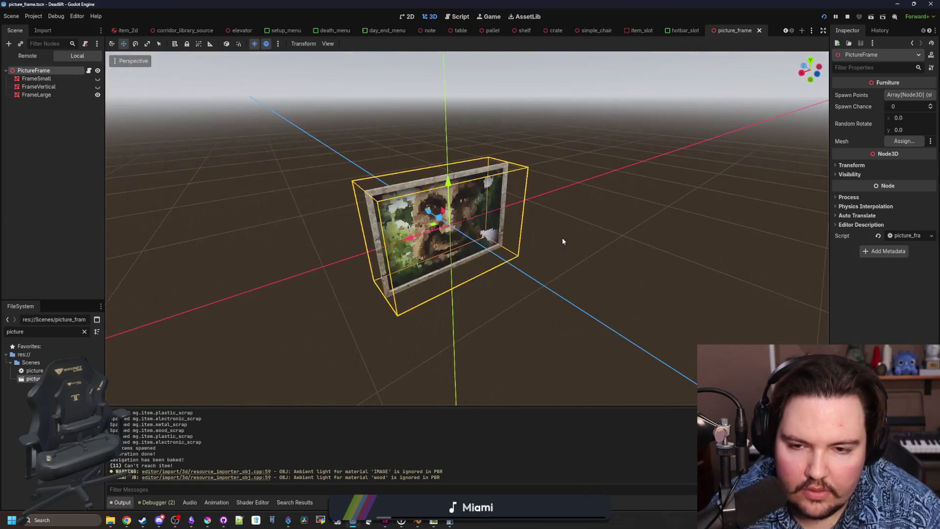
key(ctrl+s)
key(ctrl+s)
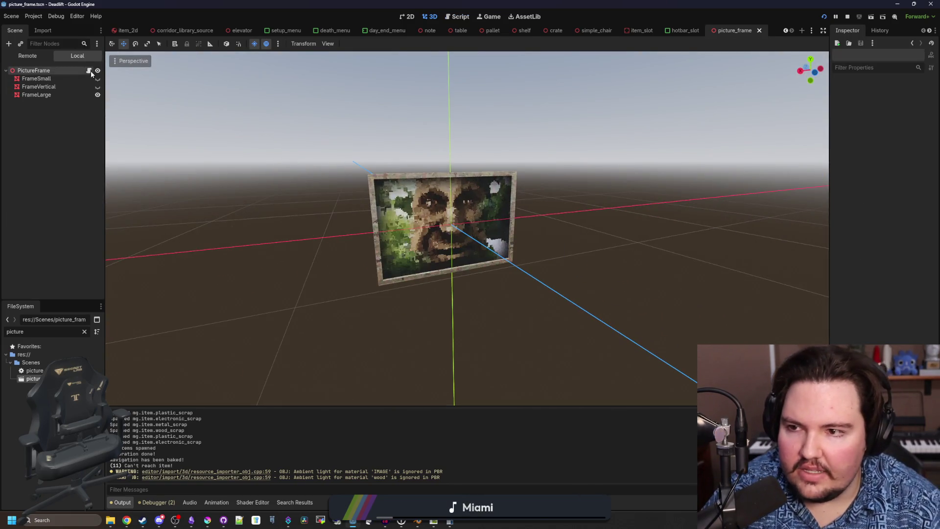
click(88, 70)
- Add position.y = 2 to the script's _ready function, save, and launch the game
click(324, 109)
key(Return)
text(position.y =)
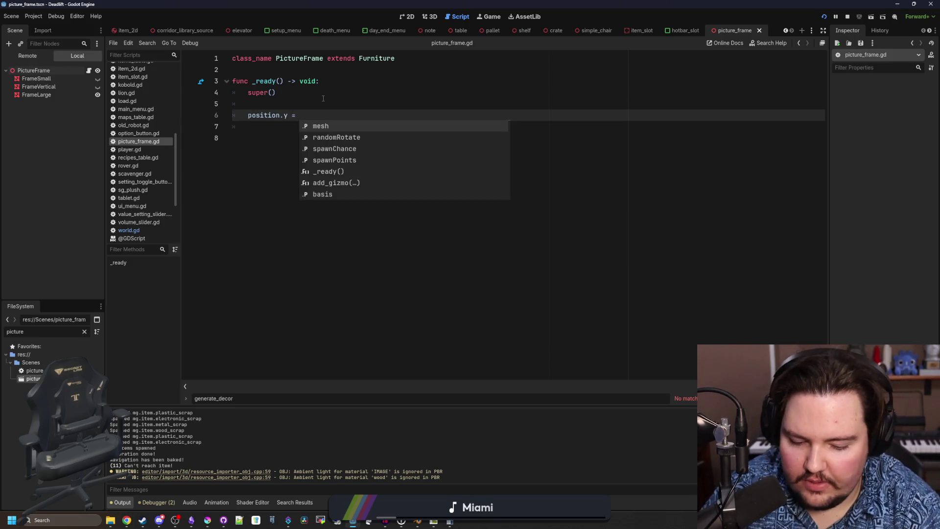
text(2)
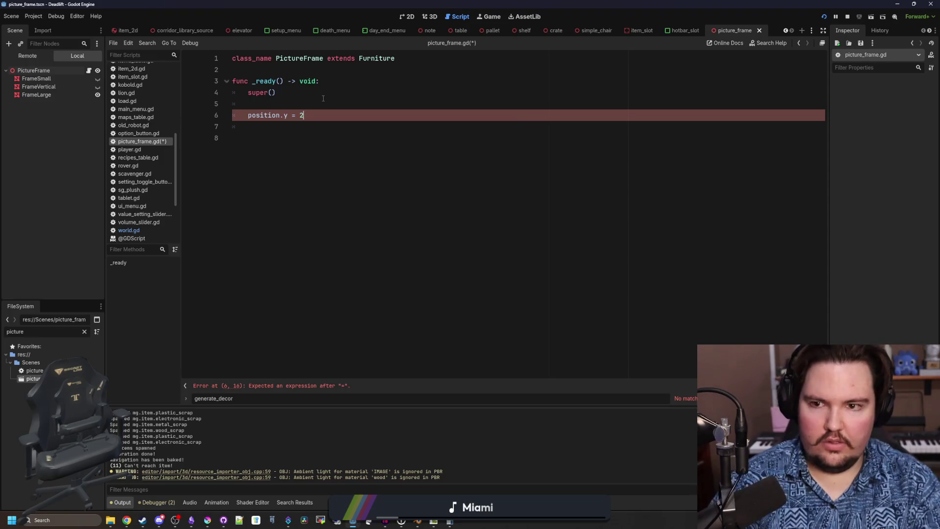
click(323, 99)
key(ctrl+s)
click(829, 14)
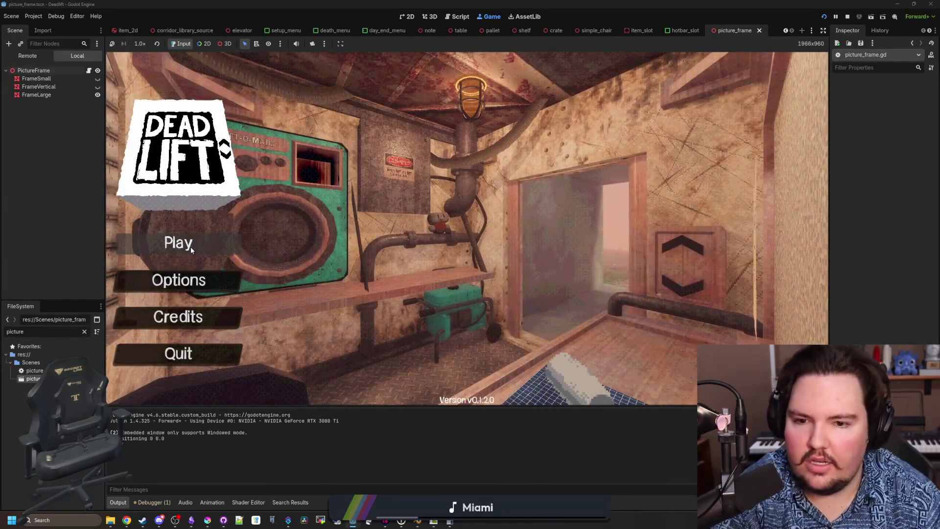
- Begin a game with default settings and walk from the elevator into the breakroom
click(191, 249)
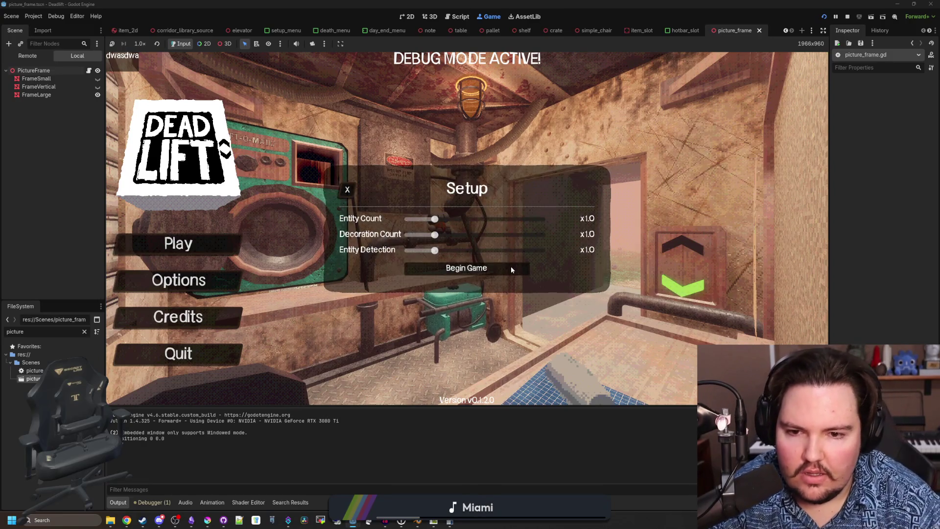
click(510, 266)
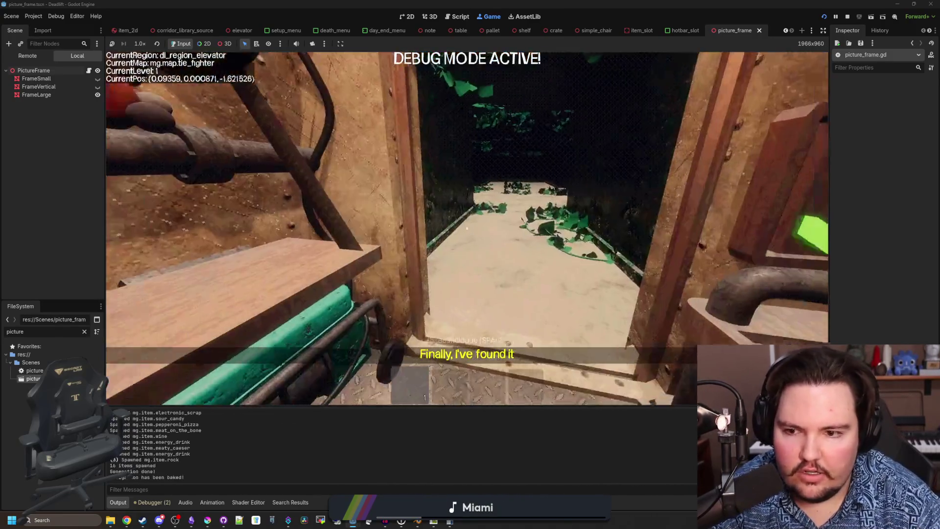
key(w)
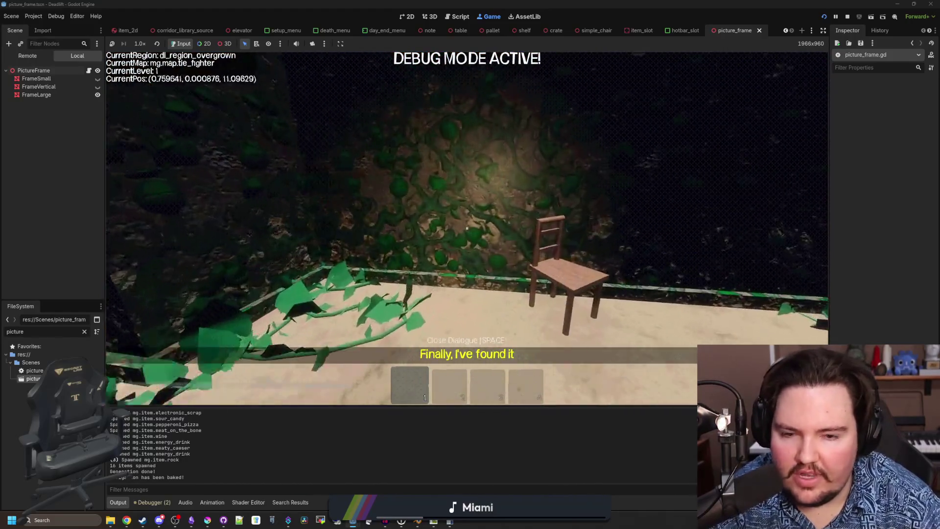
key(w)
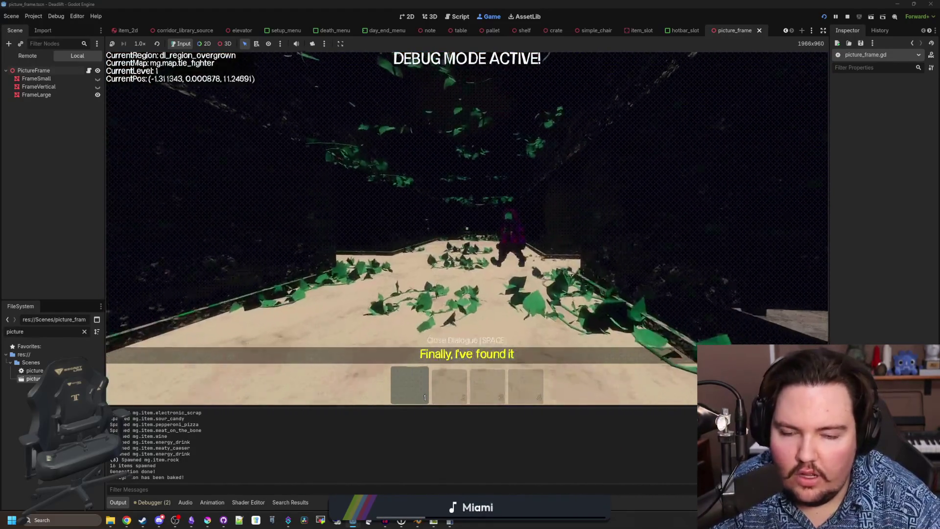
key(w)
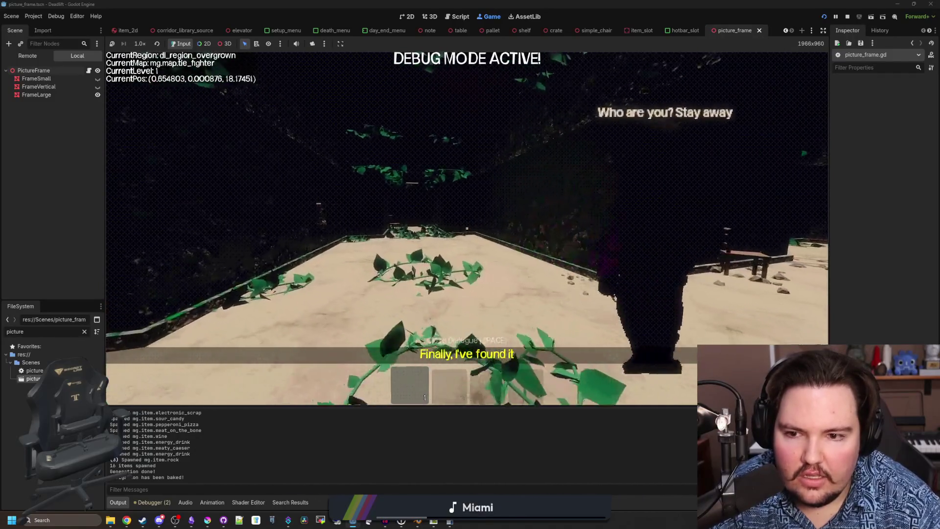
key(w)
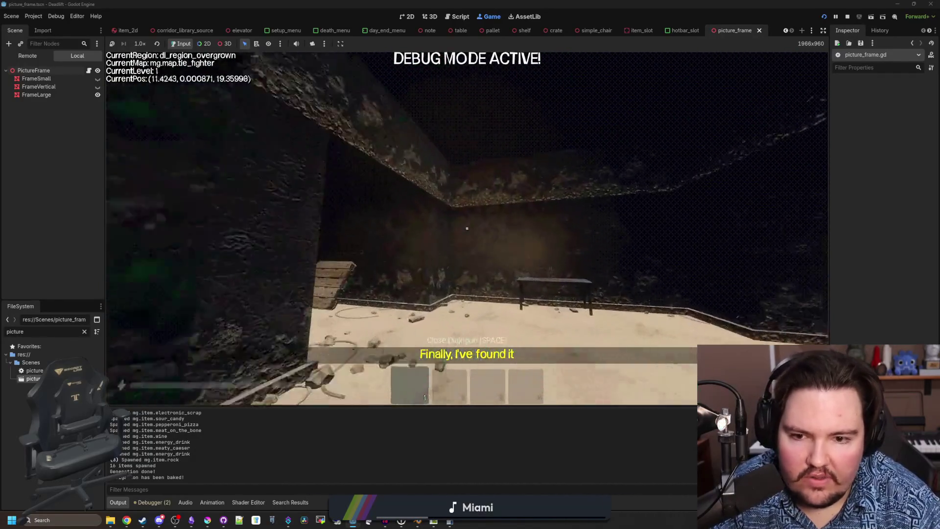
key(w)
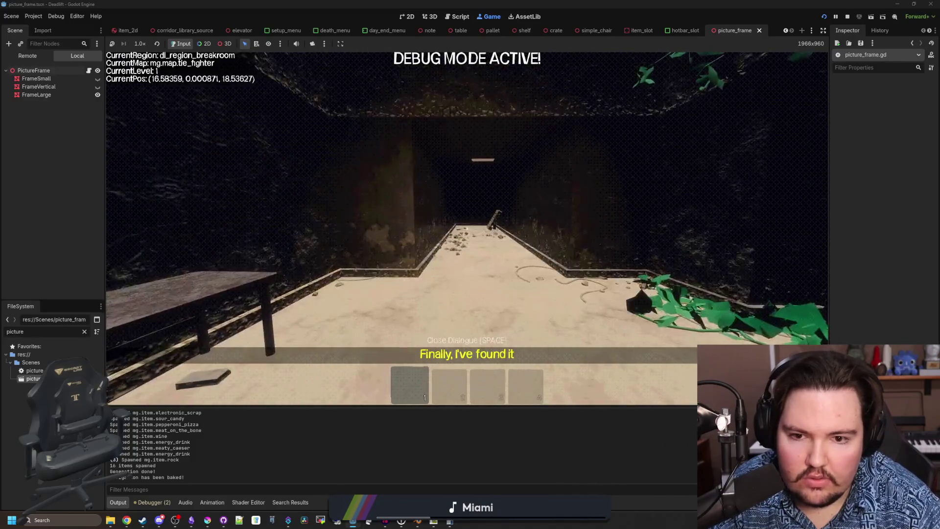
- Explore the overgrown area to the wall picture frame, pause, and return to the PictureFrame script
key(w)
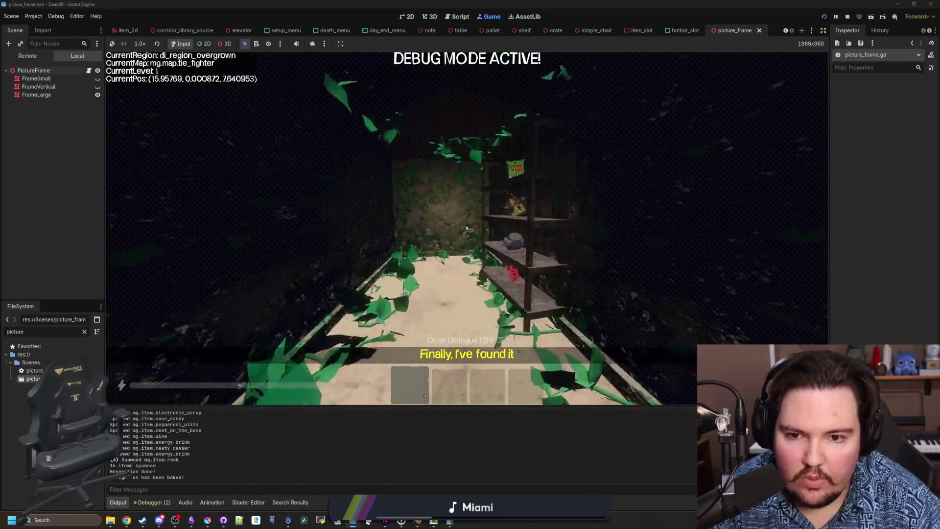
key(w)
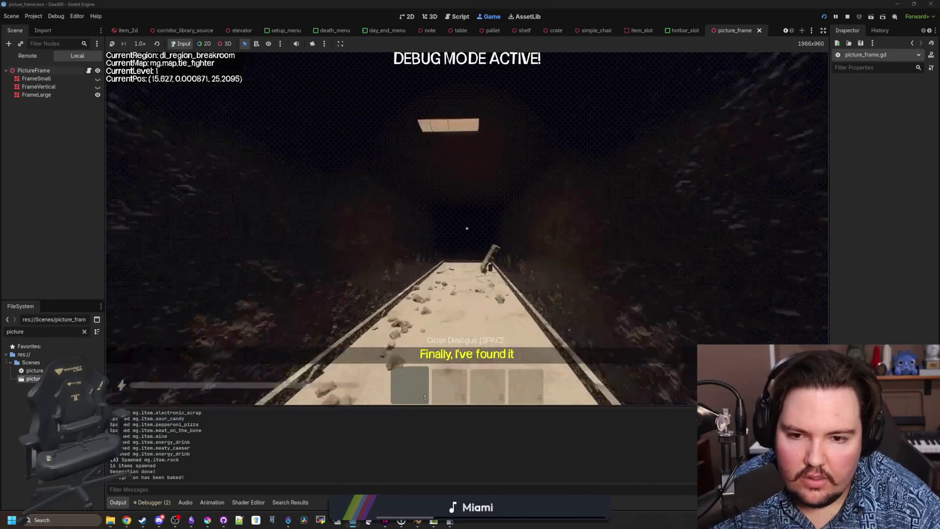
key(w)
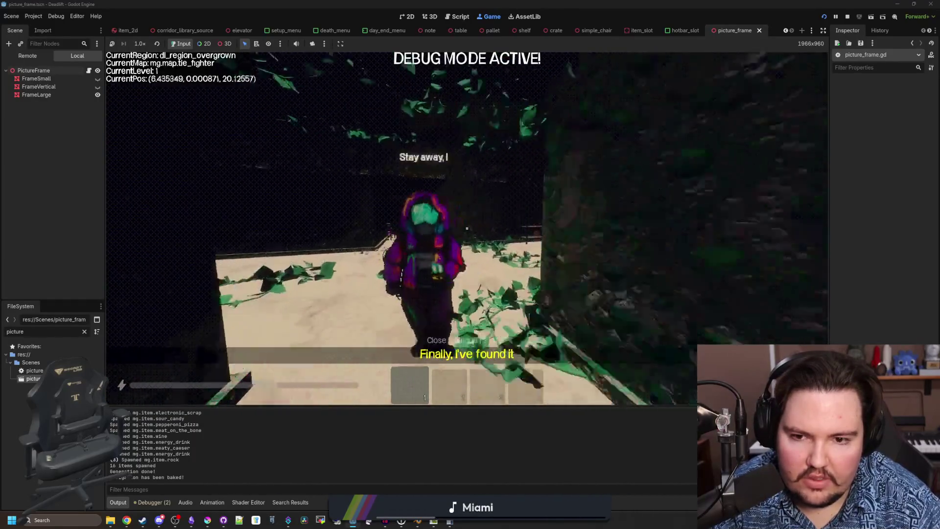
key(w)
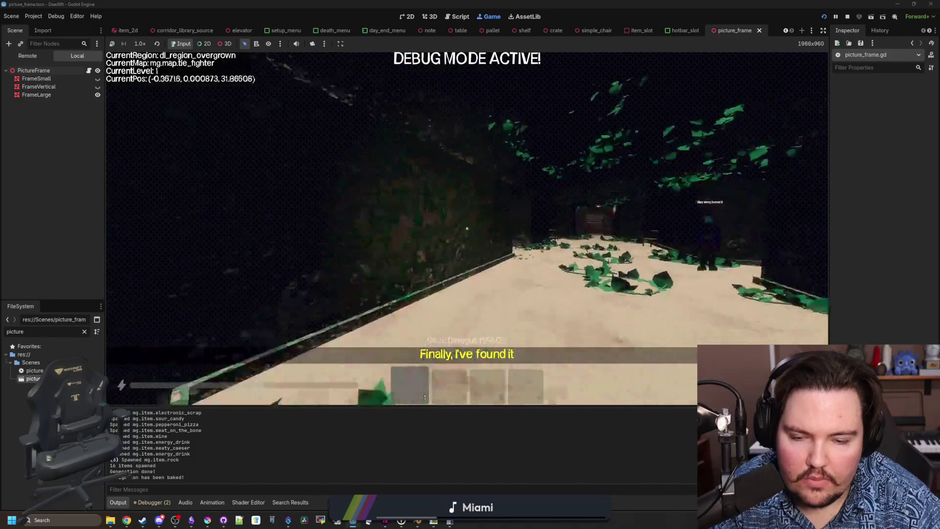
key(w)
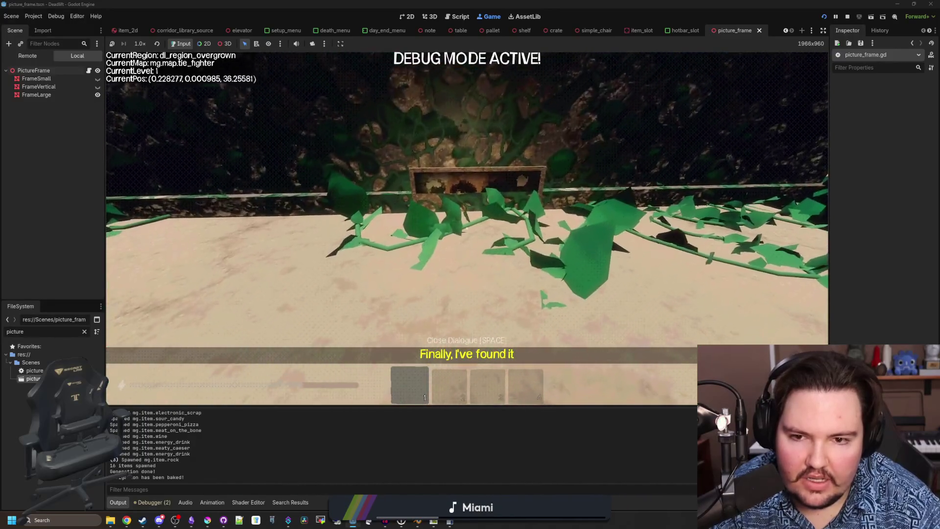
key(Escape)
click(89, 71)
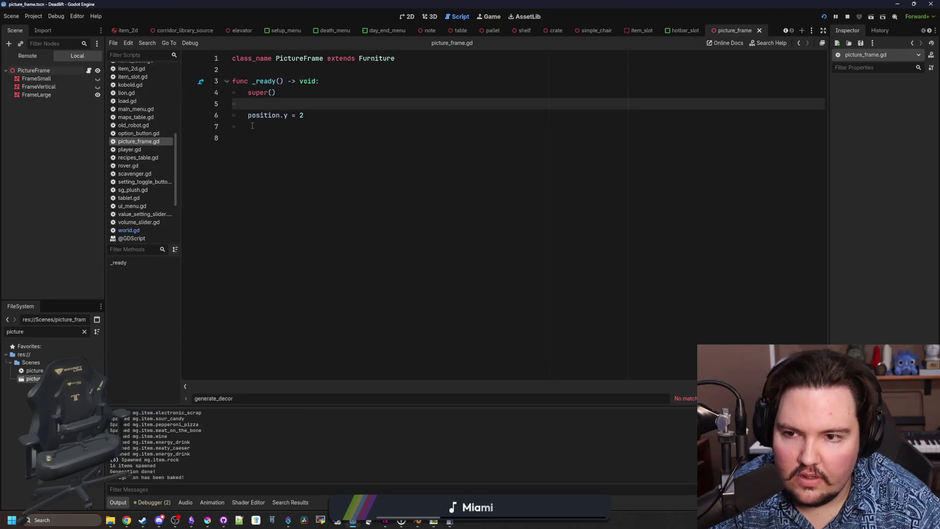
- Change picture_frame.gd's position line to global_position.y += 4 and relaunch the game
click(299, 116)
click(296, 126)
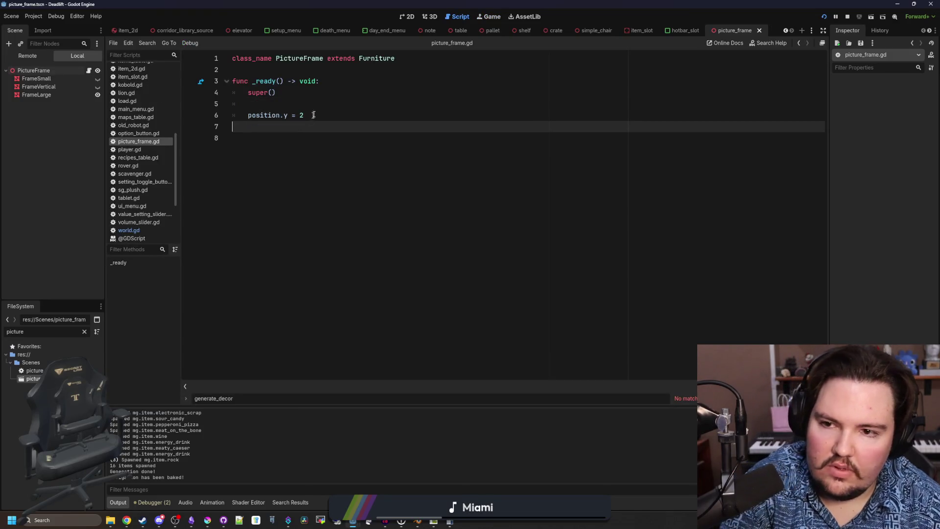
key(BackSpace)
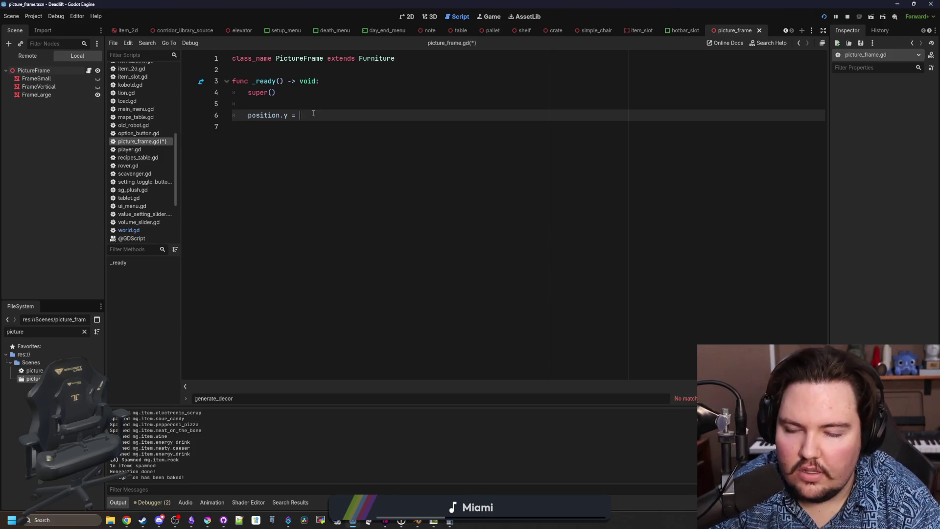
text(global_position.)
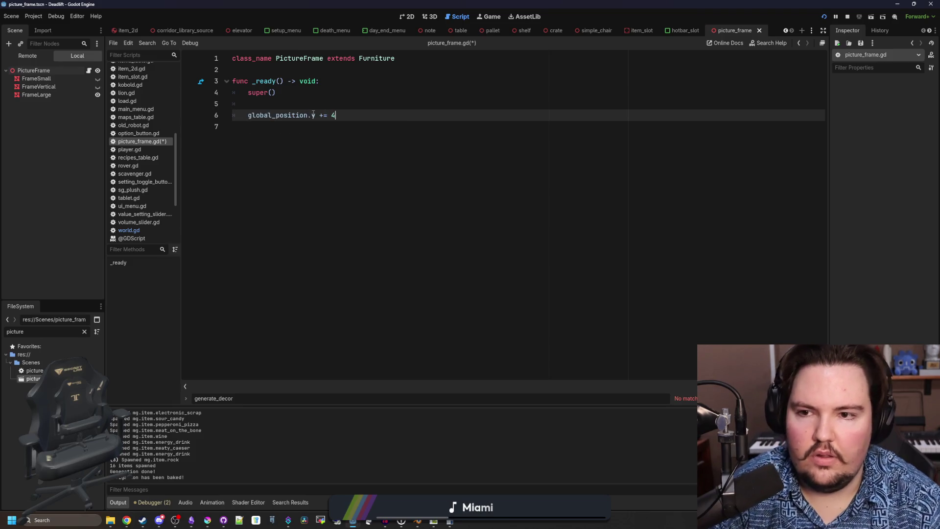
click(338, 104)
click(825, 17)
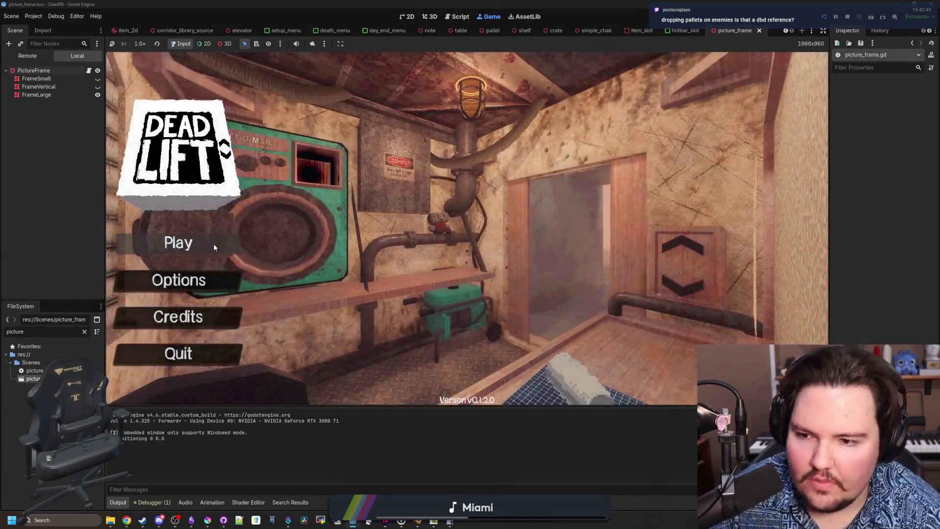
- Start a new game, descend to the breakroom, walk to the wall frame, then pause and stop the game
text(dwasdwa)
click(213, 243)
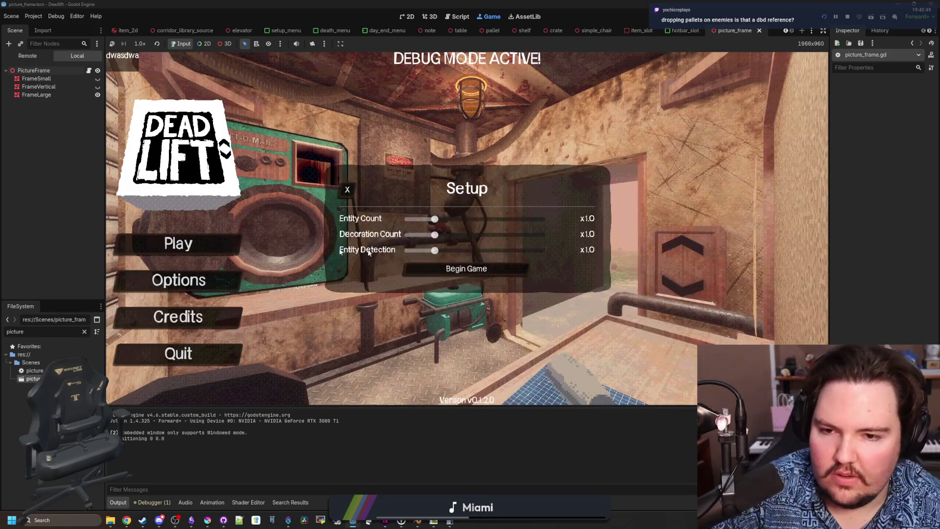
click(466, 268)
key(e)
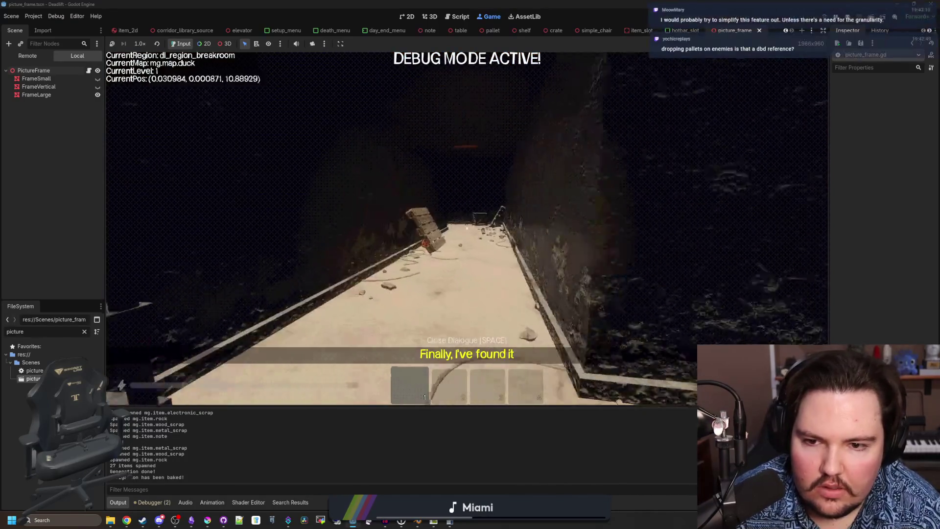
key(w)
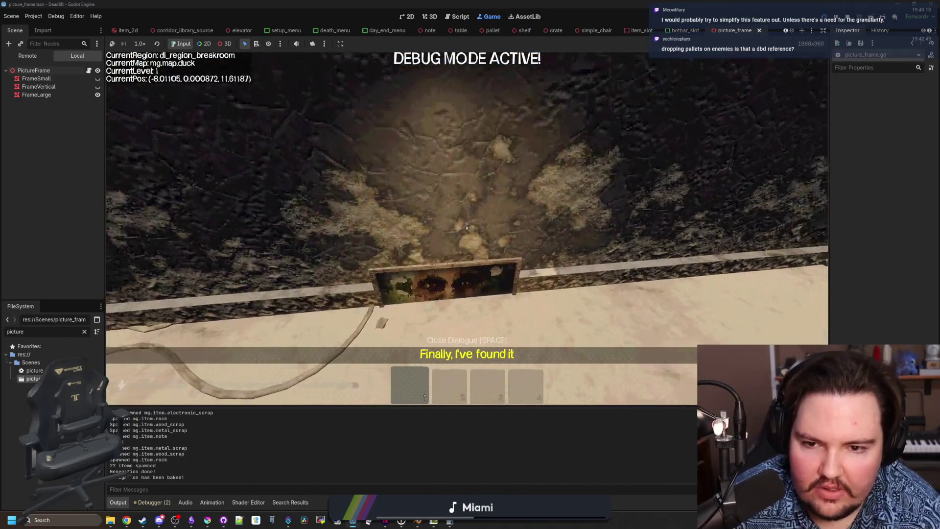
key(Escape)
key(F8)
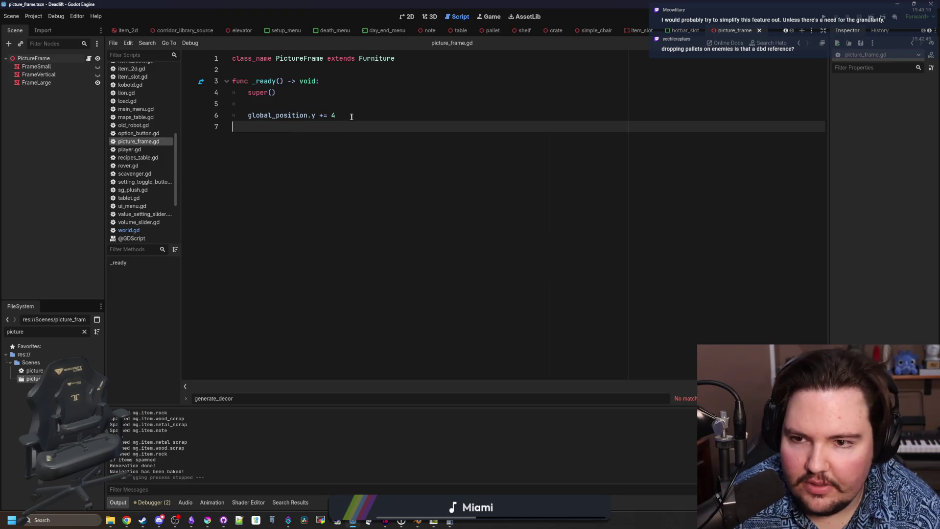
- Delete the global_position.y += 4 line and the whole _ready function from picture_frame.gd
key(BackSpace)
key(shift+Home)
key(BackSpace)
key(BackSpace)
key(BackSpace)
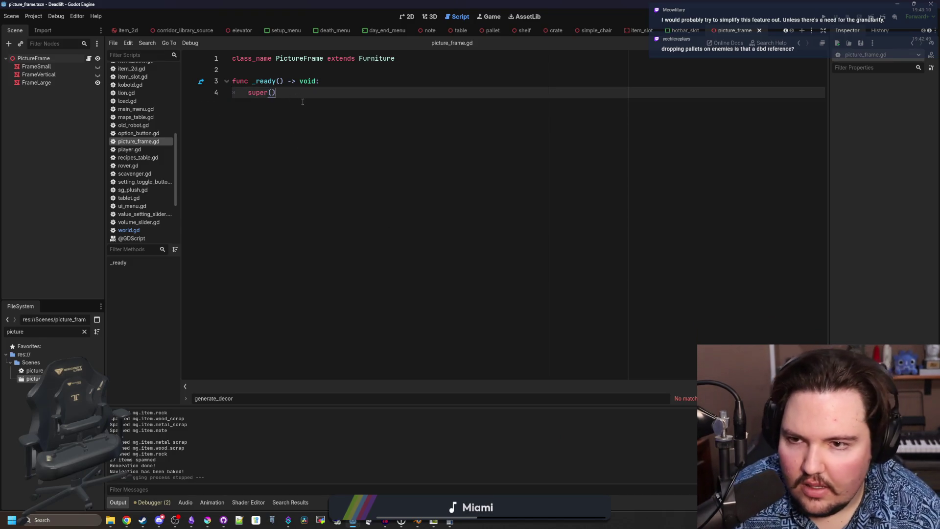
key(shift+Up)
key(shift+Up)
key(BackSpace)
key(BackSpace)
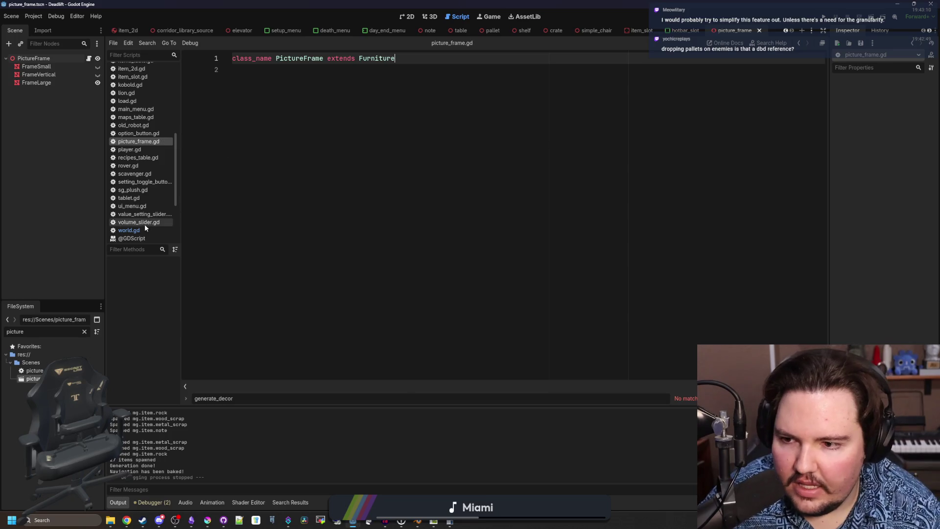
- Open world.gd and look over the decoration loop and the Vector2 reference page
click(129, 230)
key(ctrl+f)
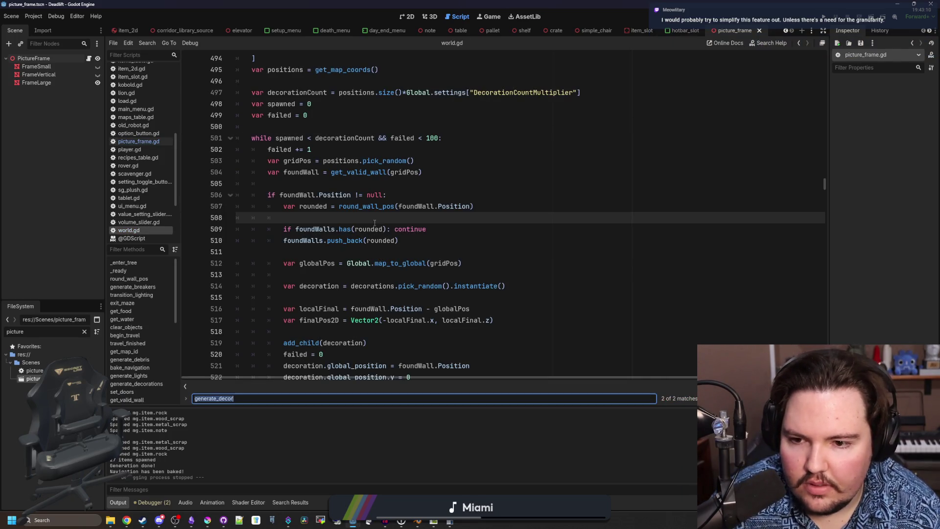
scroll(440, 298, down, 3)
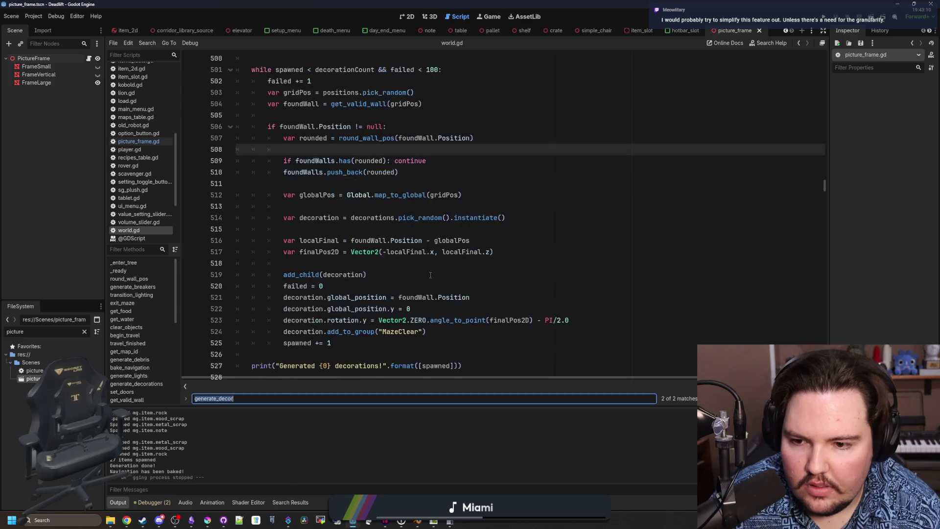
click(375, 226)
key(Up)
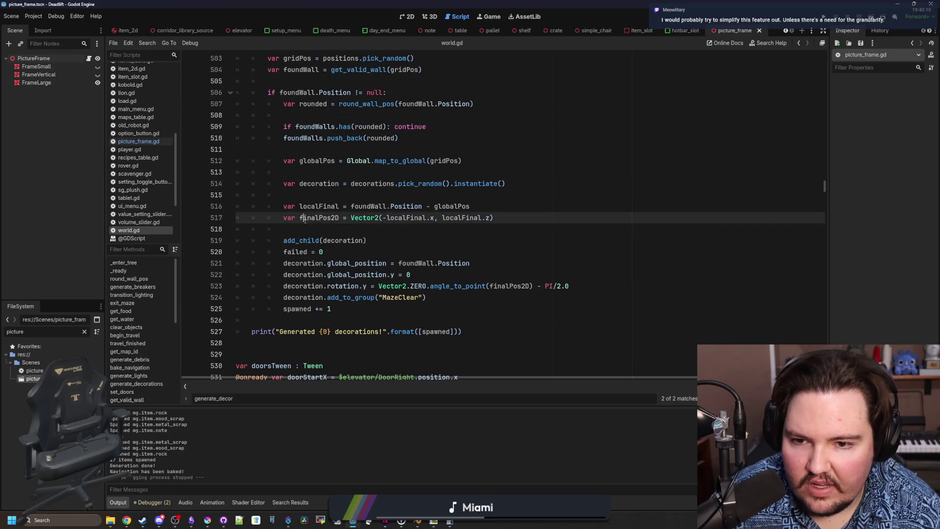
key(Up)
key(Up)
ctrl+click(374, 222)
key(ctrl+f)
text(b)
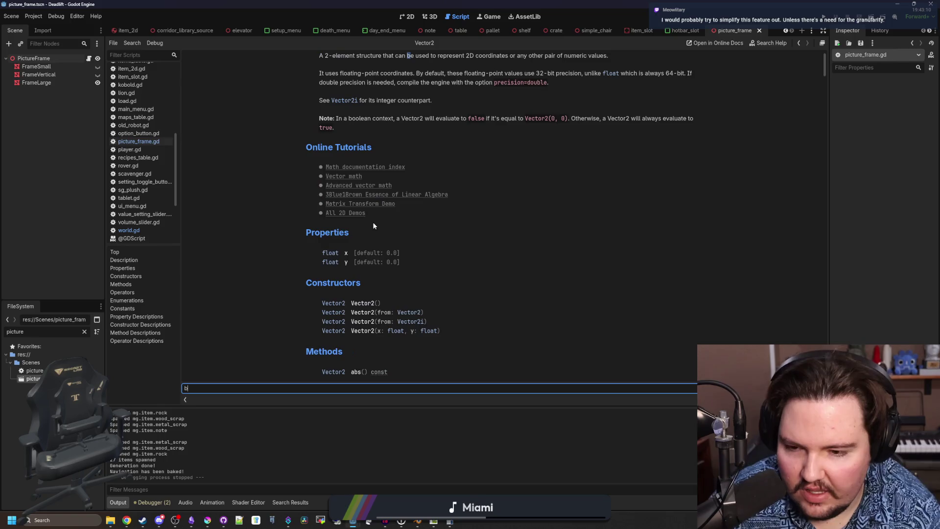
- Search world.gd for 'breaker' and inspect the breaker wall-height line
click(129, 230)
key(ctrl+f)
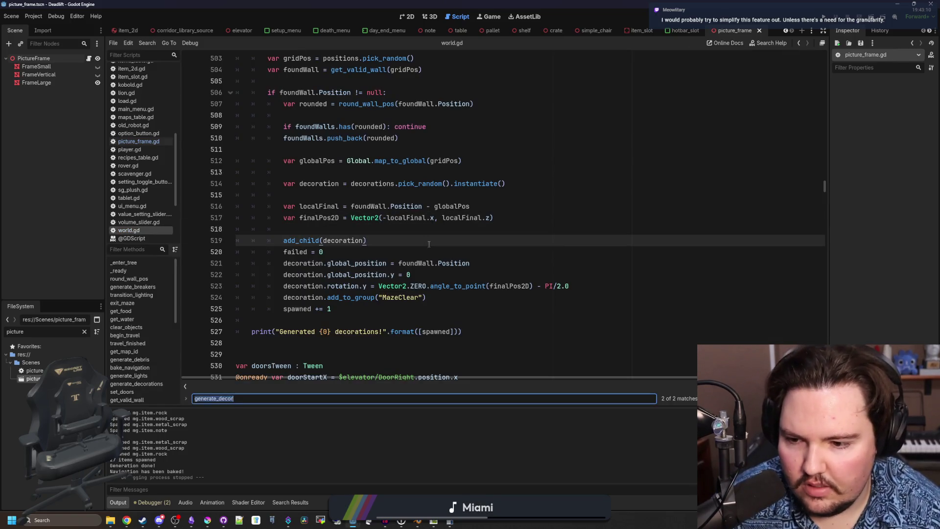
text(breaker)
key(Return)
key(Return)
key(Return)
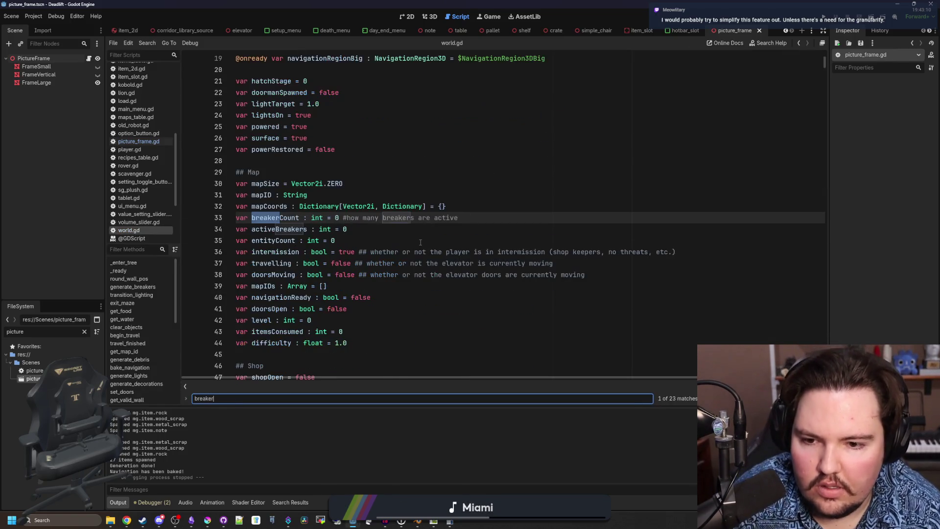
key(Return)
key(Return)
scroll(375, 272, down, 7)
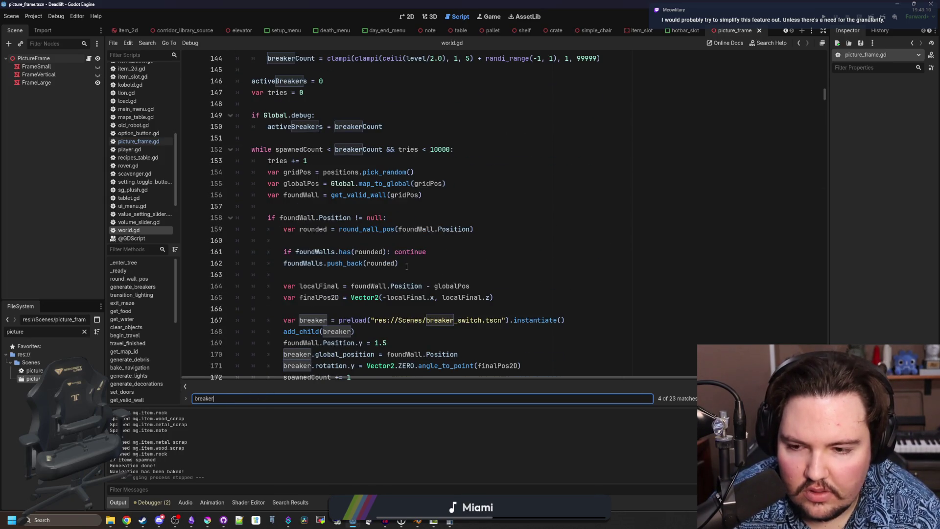
scroll(412, 261, down, 1)
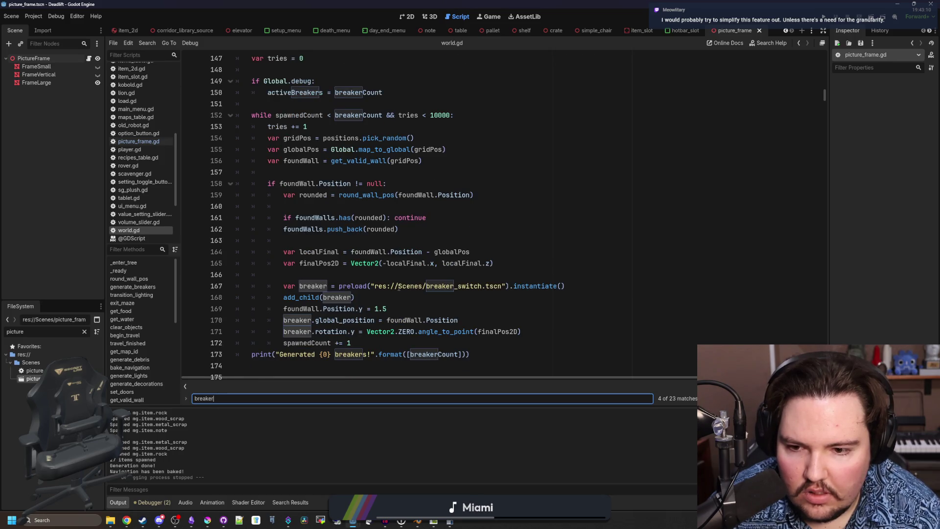
click(399, 286)
drag(389, 309, 283, 309)
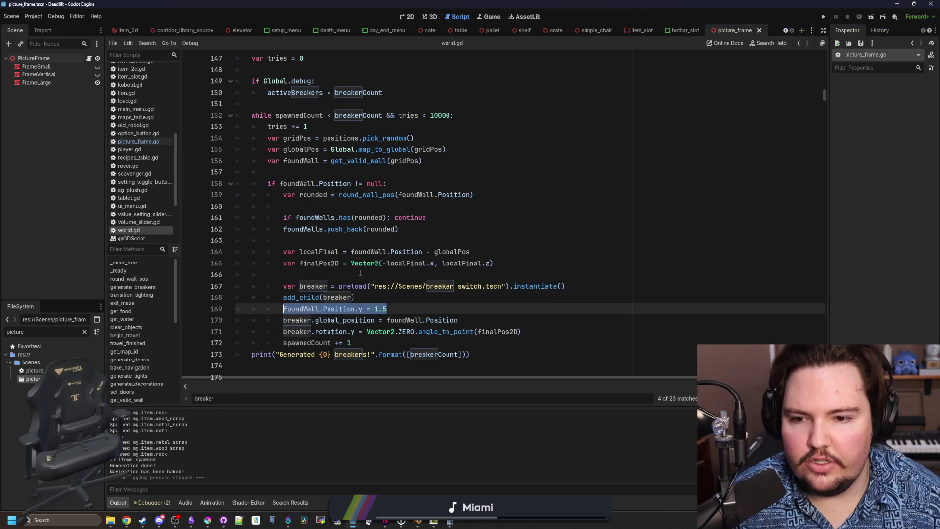
click(381, 274)
- Find generate_decorations and review its spawning loop around localFinal and failed = 0
key(ctrl+f)
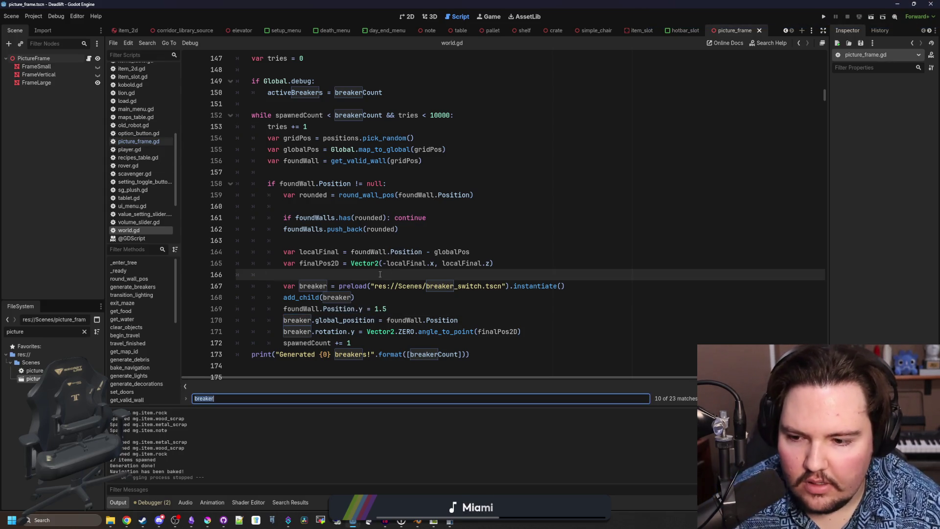
text(dec)
click(309, 216)
ctrl+click(309, 215)
scroll(411, 219, down, 9)
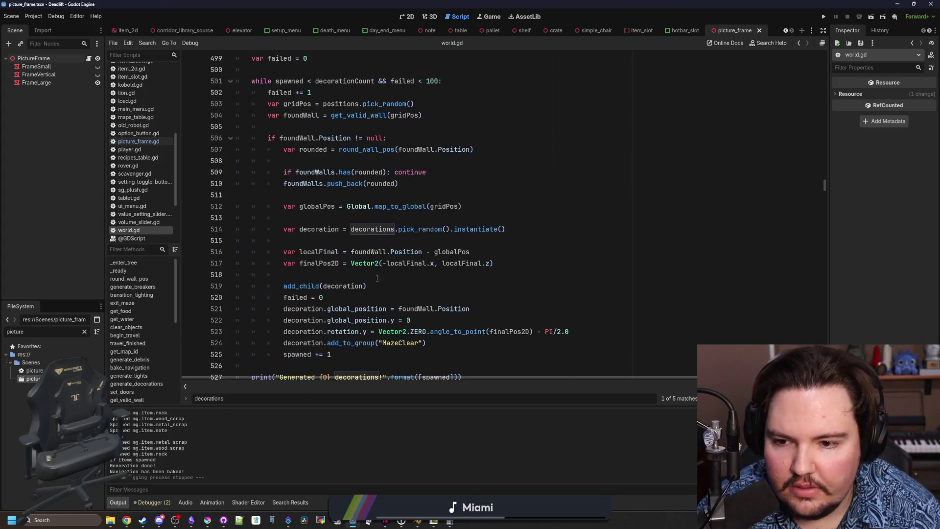
scroll(381, 283, down, 1)
click(372, 251)
click(344, 218)
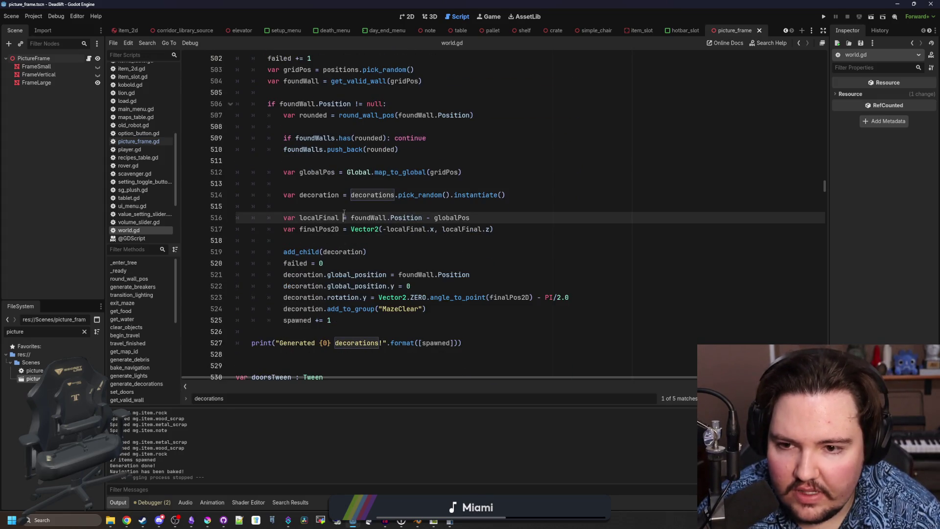
click(358, 205)
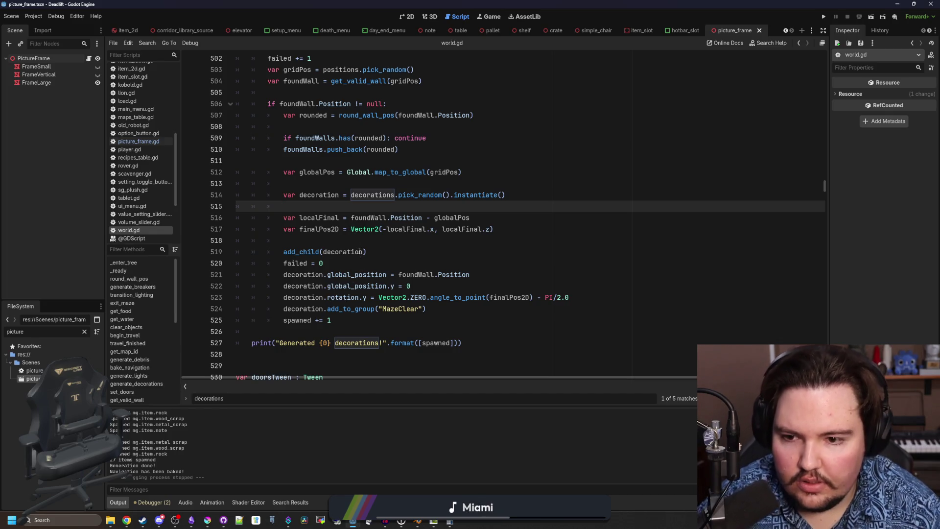
click(380, 263)
- Add foundWall.Position.y = 1.5 after failed = 0 in world.gd and save
key(Return)
text(foundWall.Position.y = 1.5)
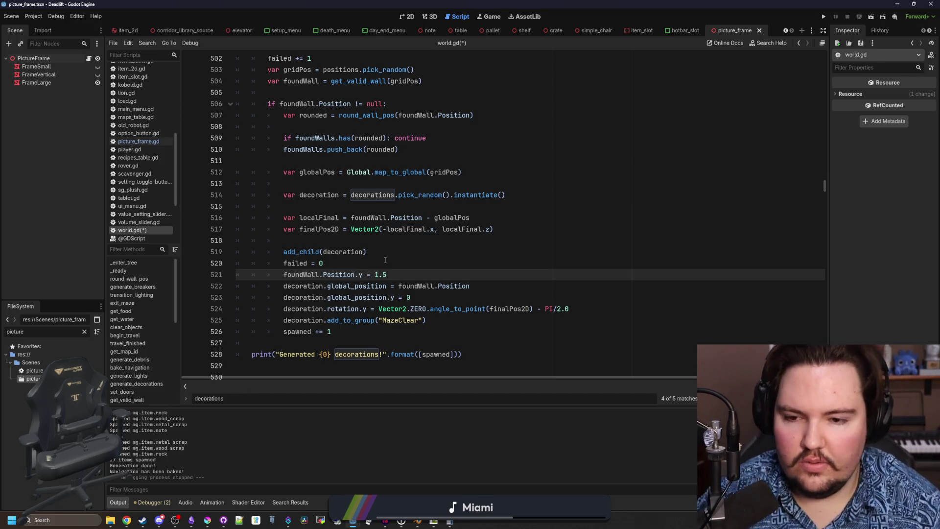
click(385, 260)
key(ctrl+s)
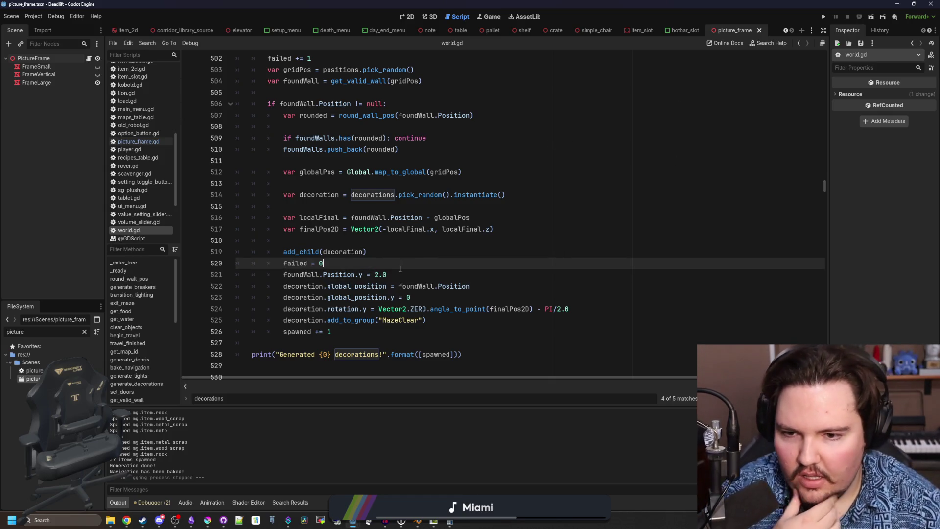
- Nest the wall-height line under 'if decoration is PictureFrame:' and run the game
key(Return)
text(if dec)
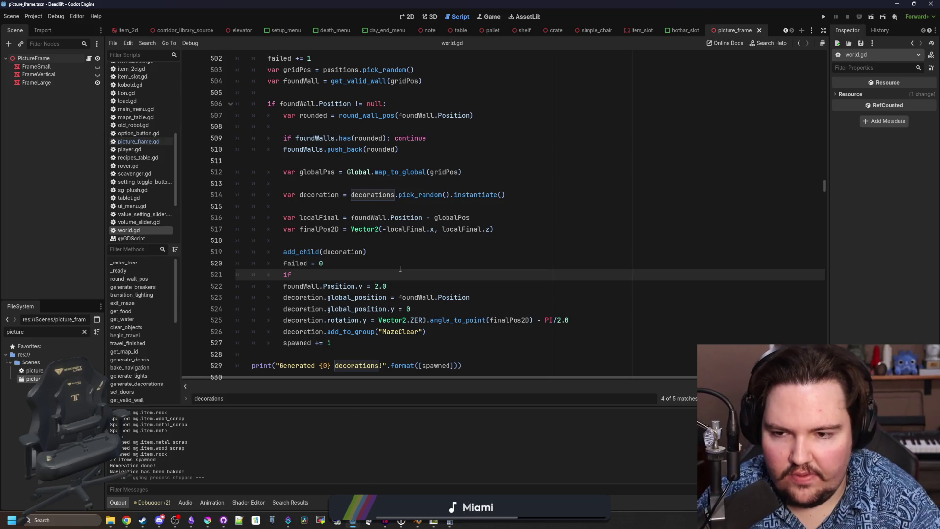
text(oration is Pi)
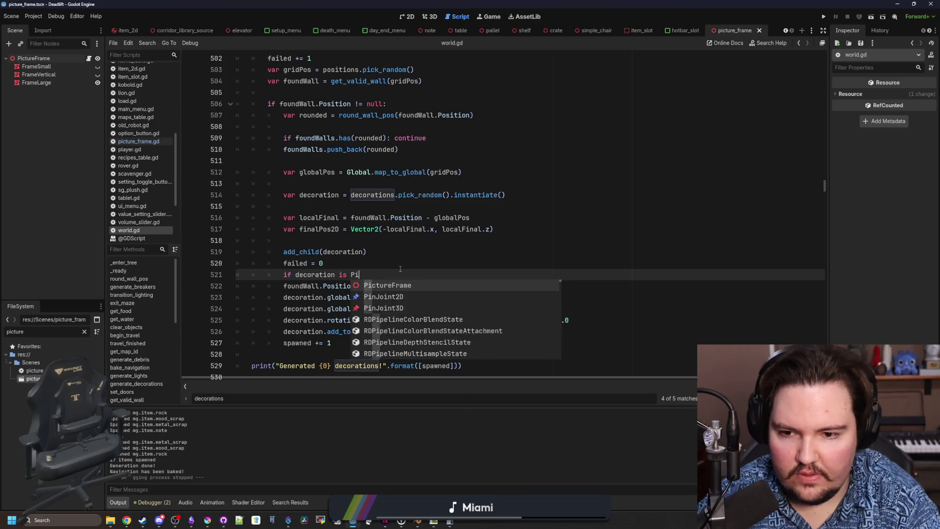
key(Return)
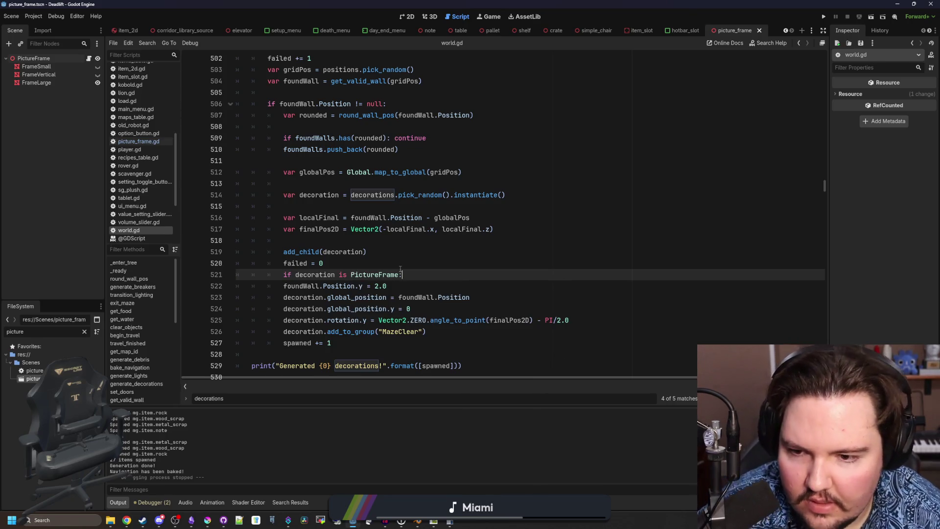
click(275, 287)
key(Tab)
key(Up)
click(497, 265)
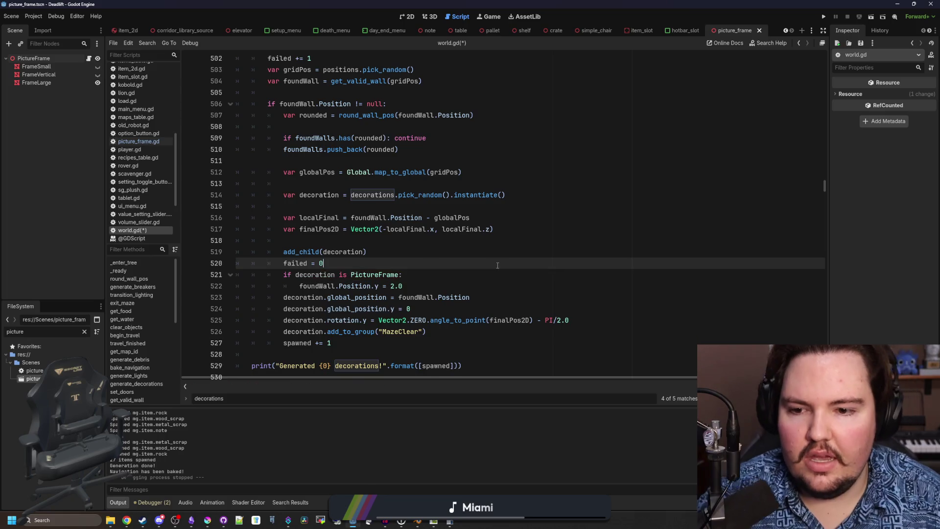
click(824, 17)
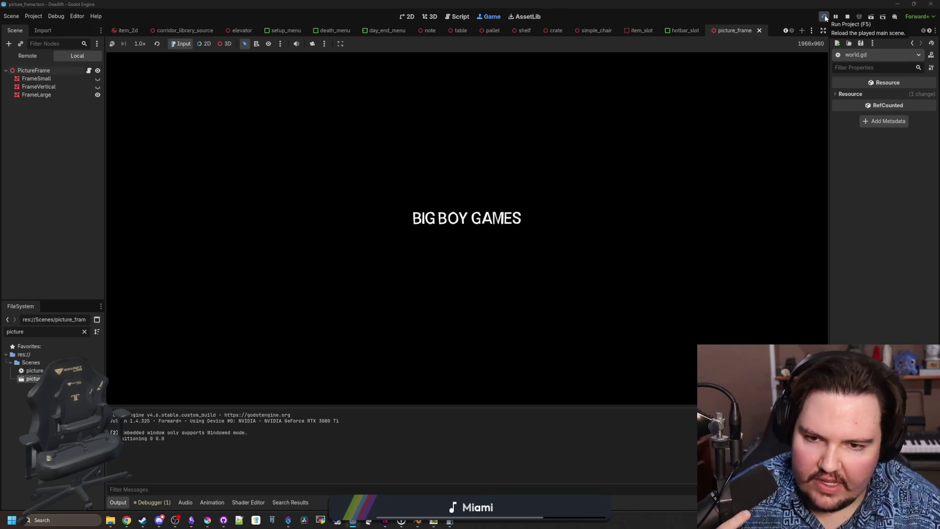
- Start a new game from the main menu with the current setup
text(dwasdwa)
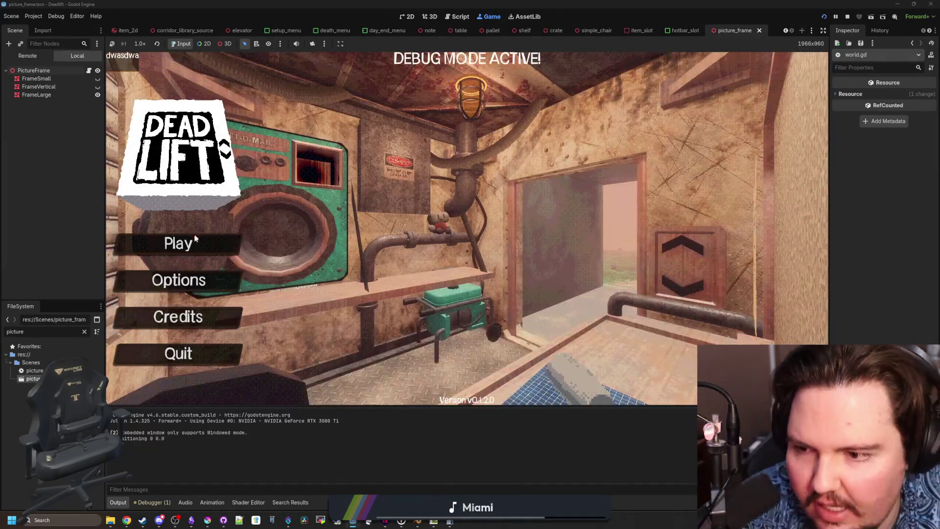
click(193, 235)
click(498, 272)
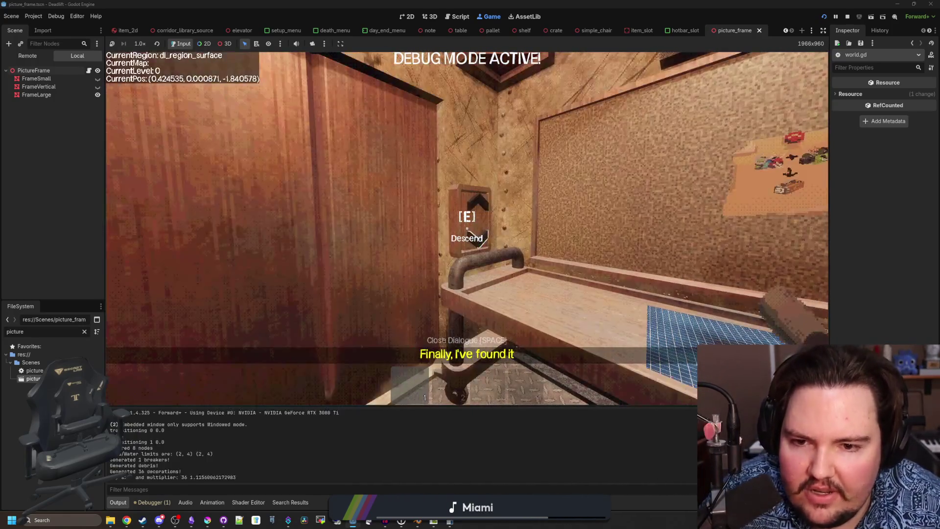
- Ride the elevator down, walk through the breakroom to the overgrown area's far wall picture, then stop the game
key(e)
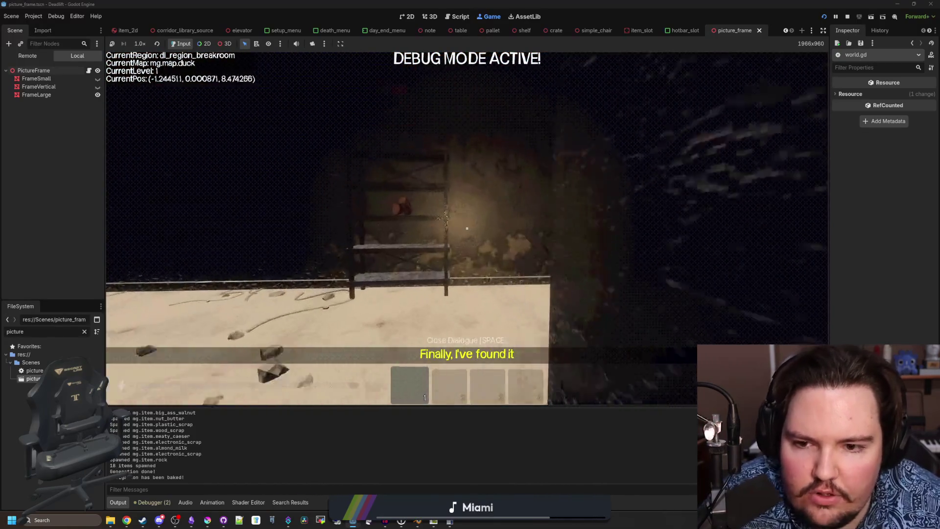
key(w)
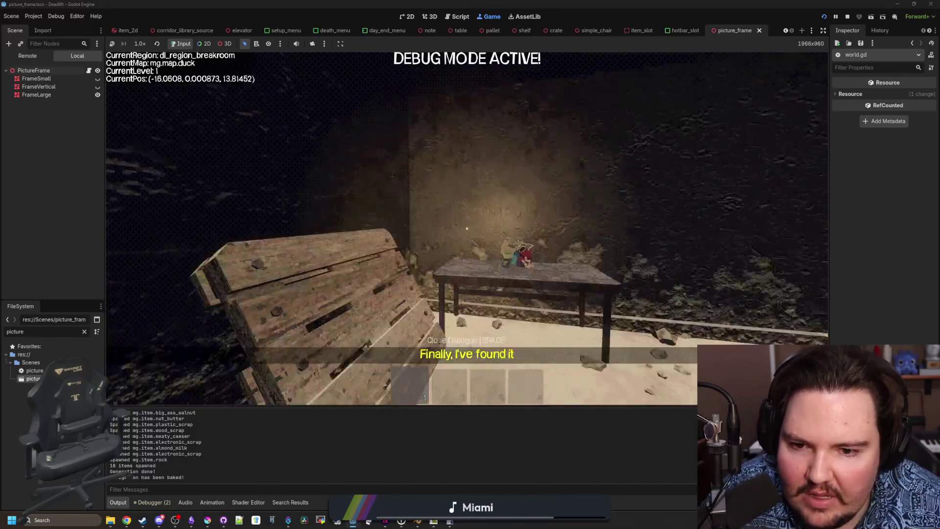
key(w)
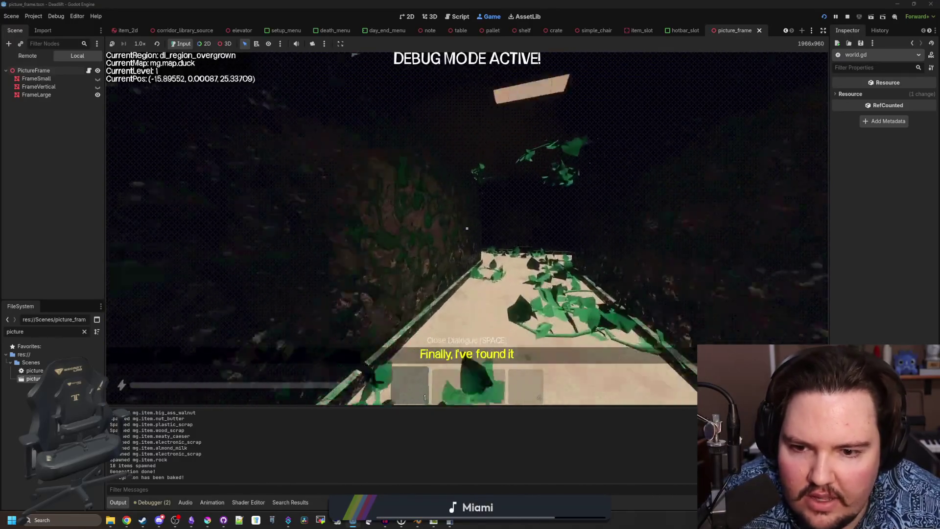
key(w)
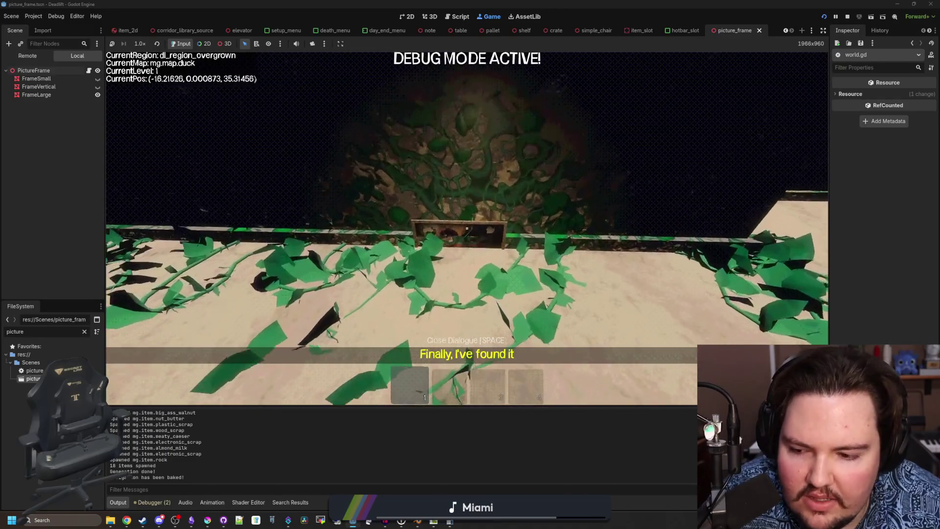
key(Escape)
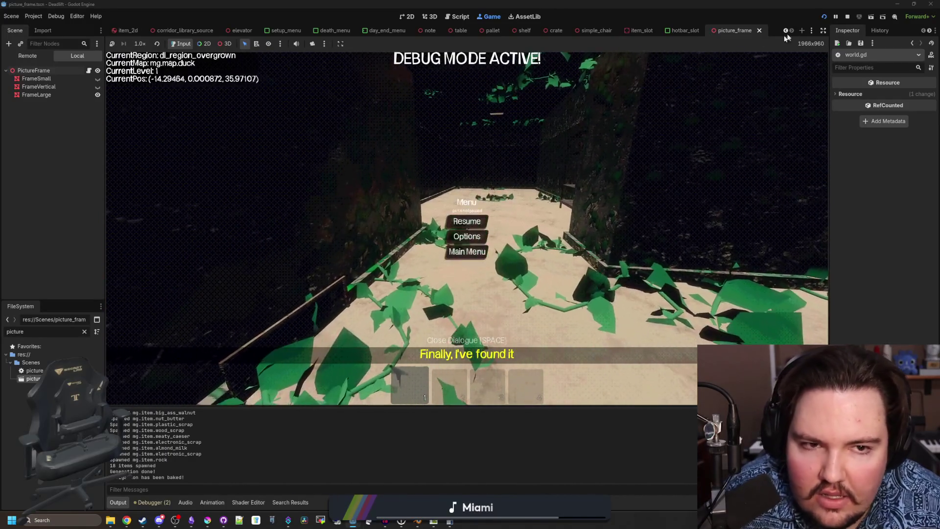
click(849, 17)
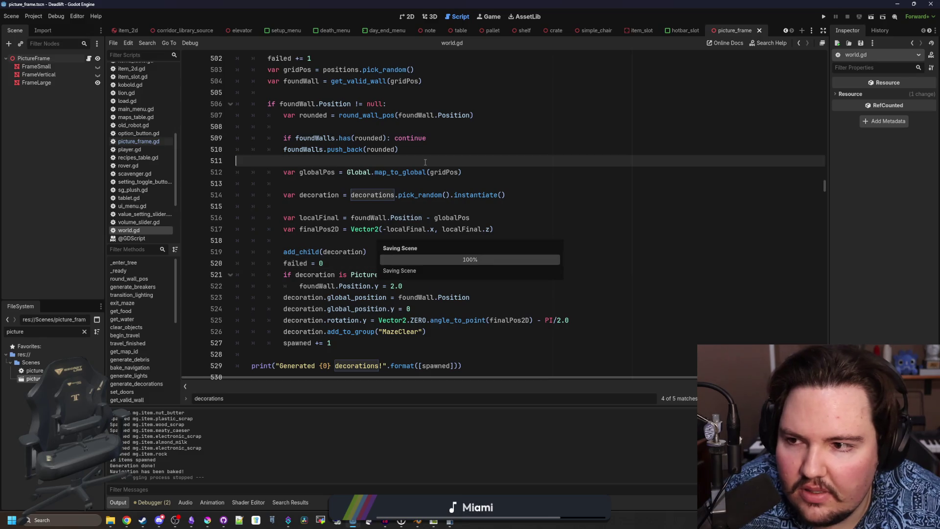
- Inspect the PictureFrame root node and its script in the 3D view, then save the scene
click(430, 20)
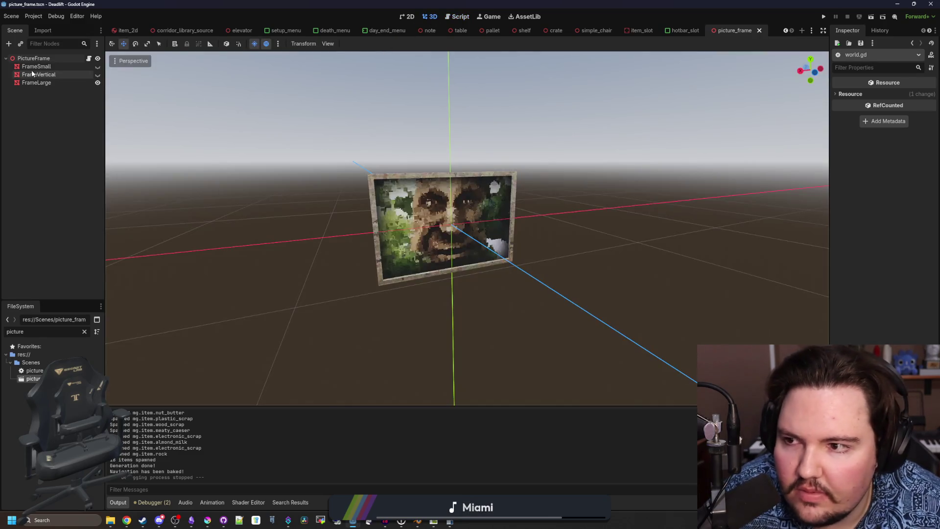
click(42, 61)
click(89, 58)
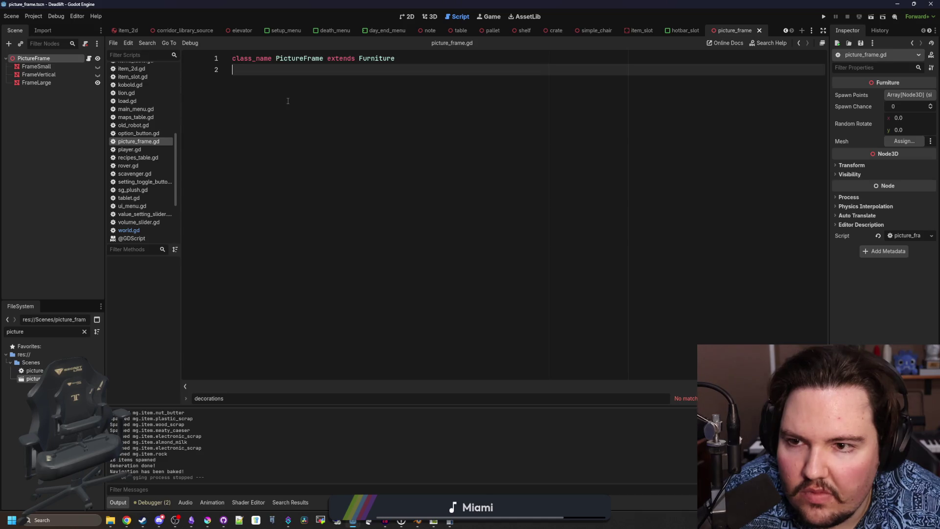
click(431, 20)
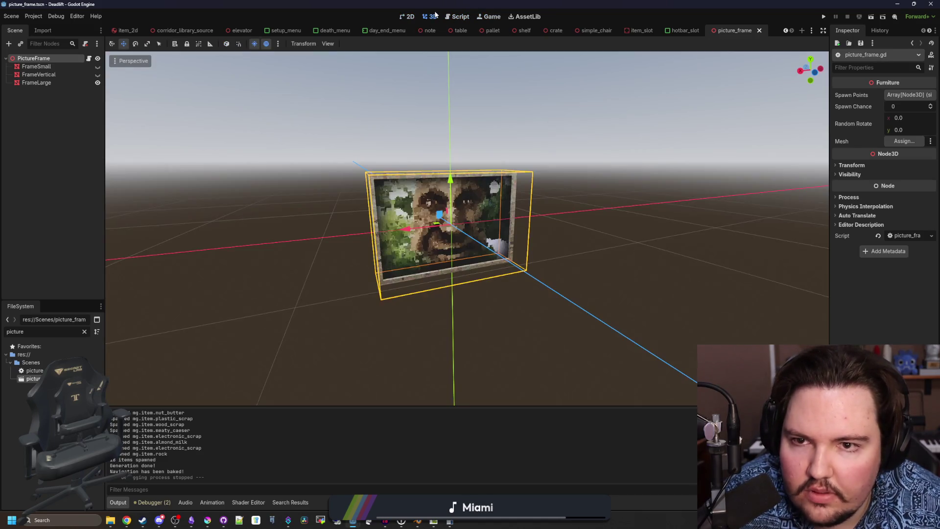
key(ctrl+s)
- Select FrameLarge, adjust its material UV1 Offset y to -0.155, and run a playtest
mouse_move(371, 198)
mouse_down()
mouse_move(514, 196)
mouse_move(113, 117)
mouse_up()
click(48, 82)
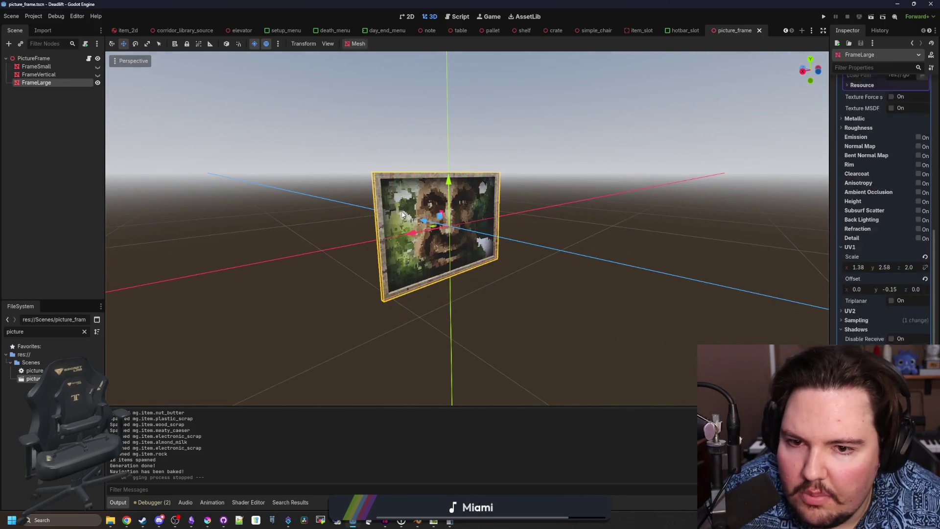
drag(450, 147, 480, 59)
scroll(480, 60, down, 5)
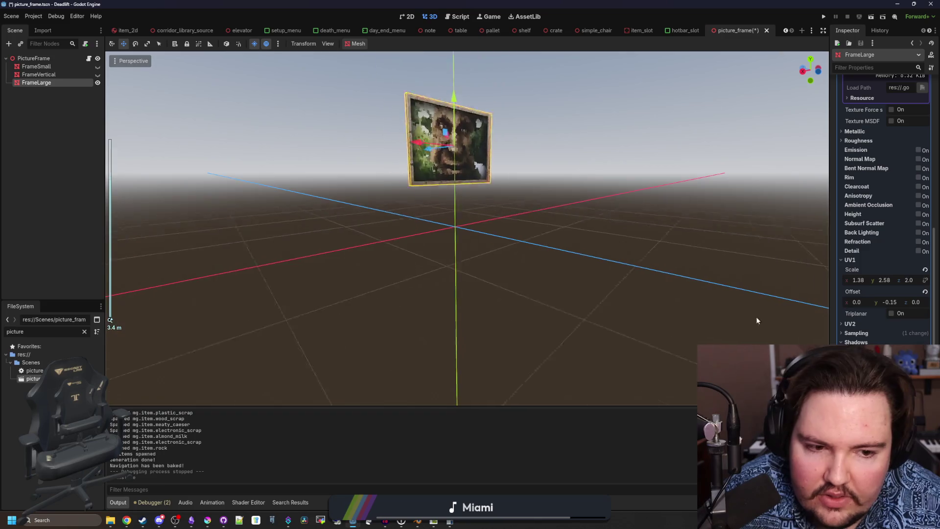
scroll(881, 196, down, 3)
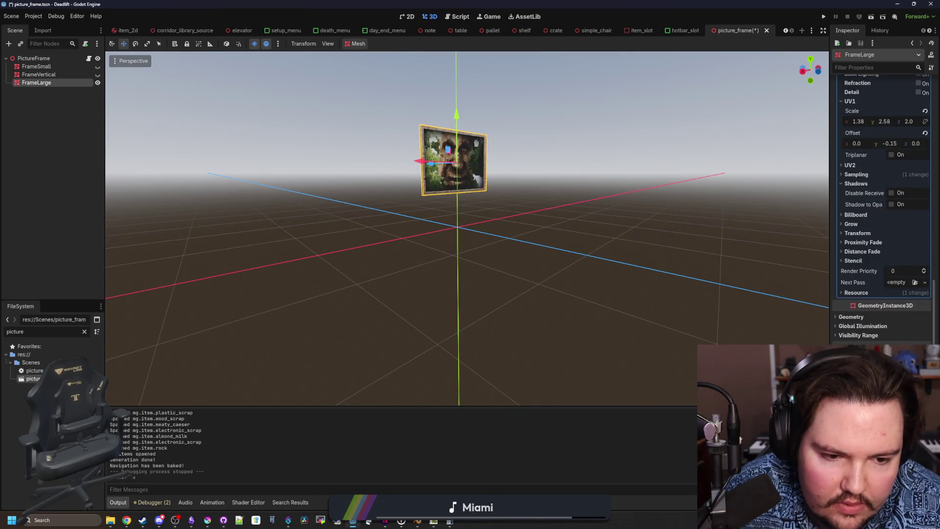
drag(830, 263, 751, 263)
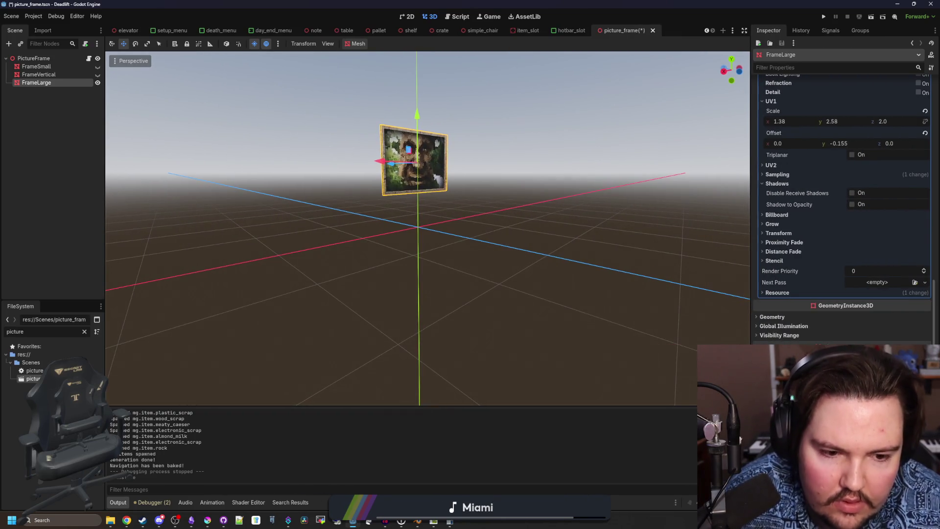
key(ctrl+z)
key(ctrl+z)
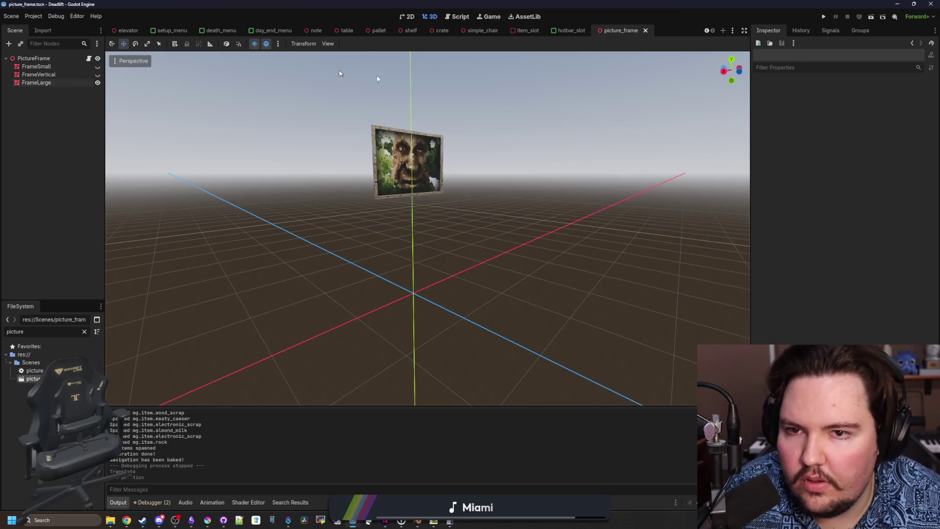
click(823, 17)
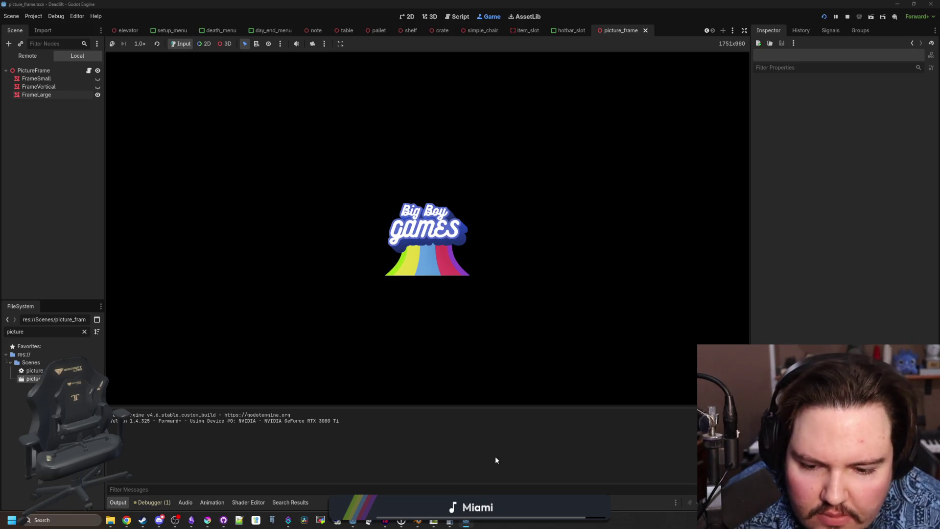
- Start a new game from the Dead Lift main menu with the default Setup settings
mouse_move(450, 485)
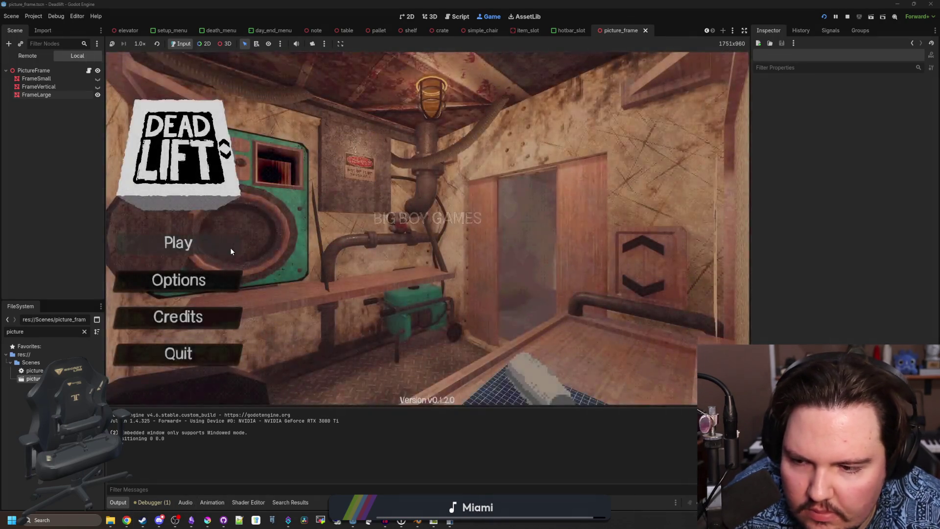
click(230, 248)
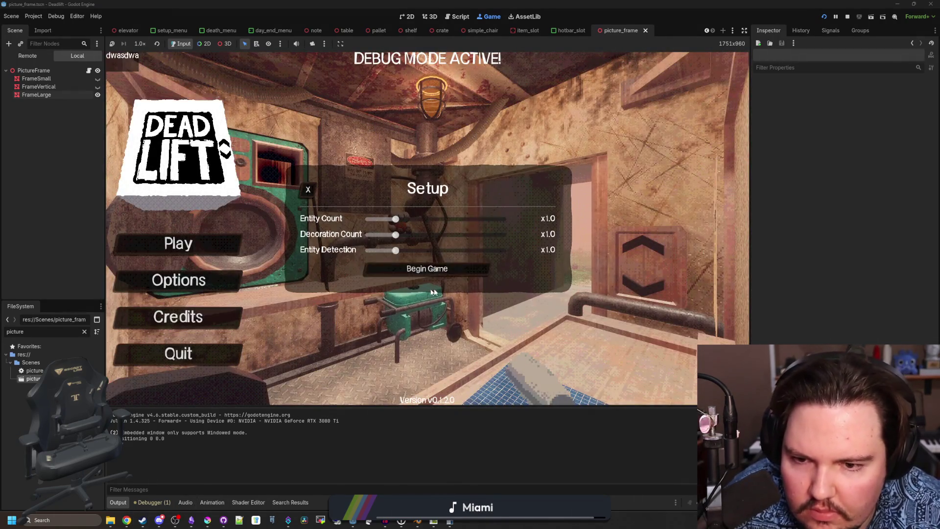
click(416, 270)
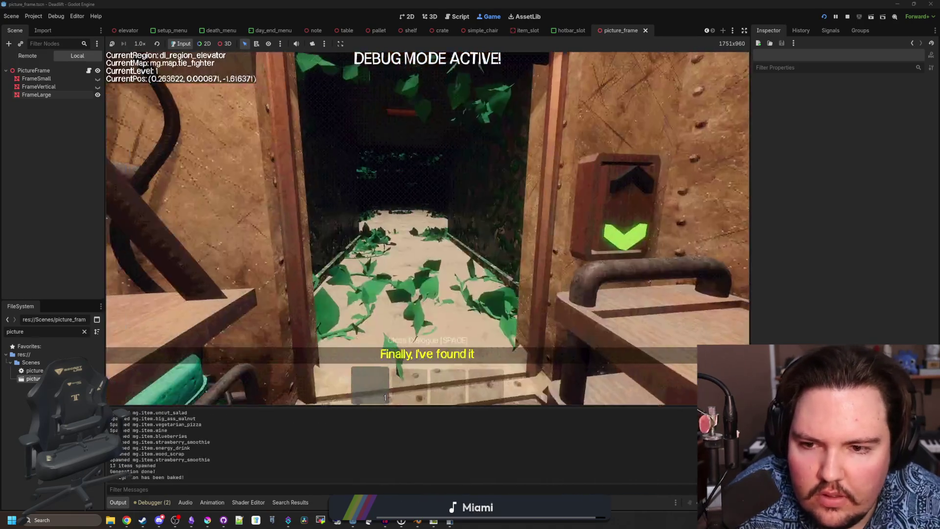
- Walk from the elevator down the breakroom corridor to the framed face picture and back off
key(w)
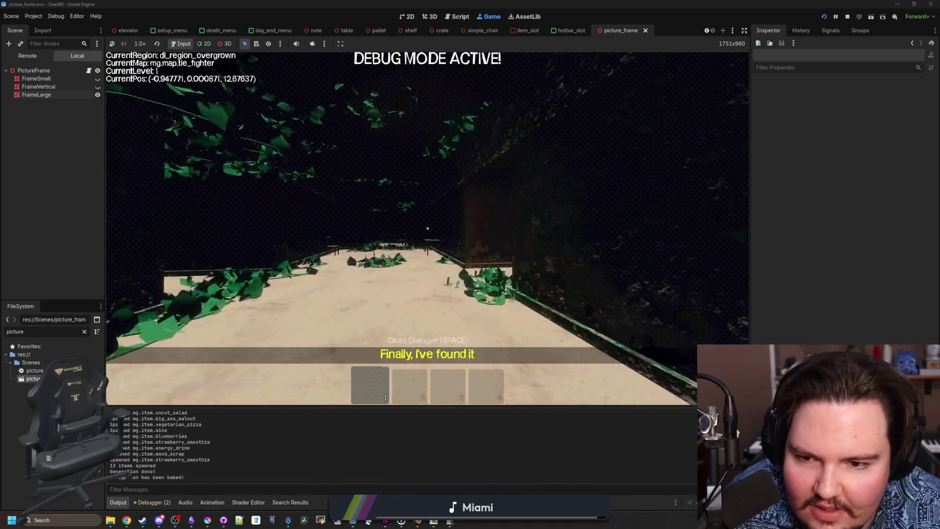
key(w)
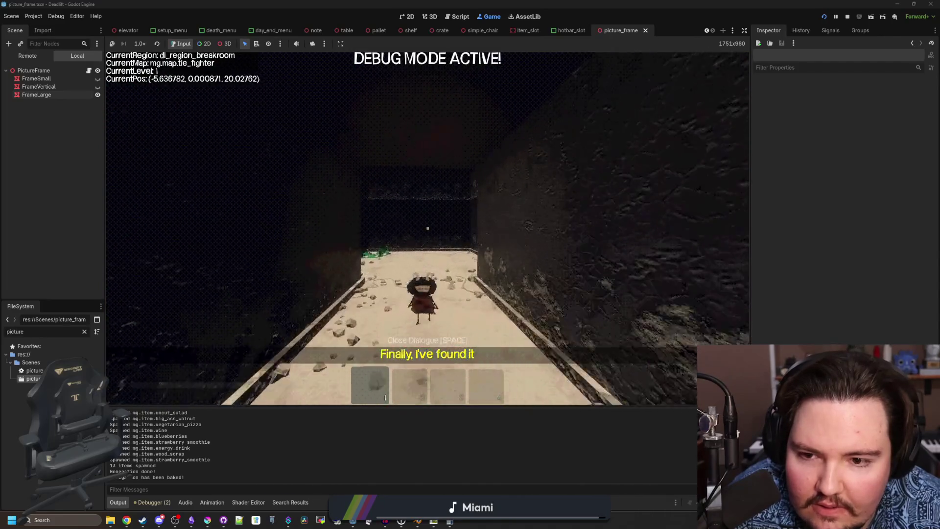
key(w)
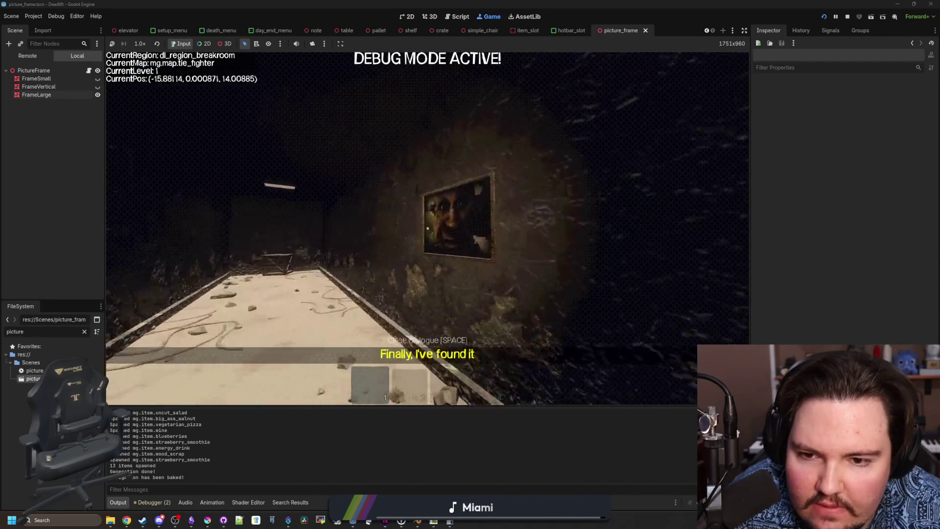
key(w)
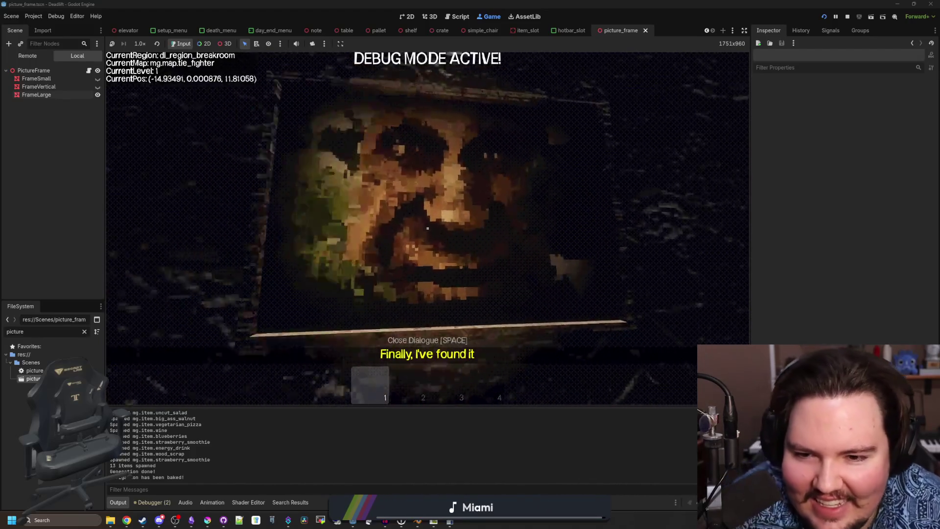
key(s)
key(w)
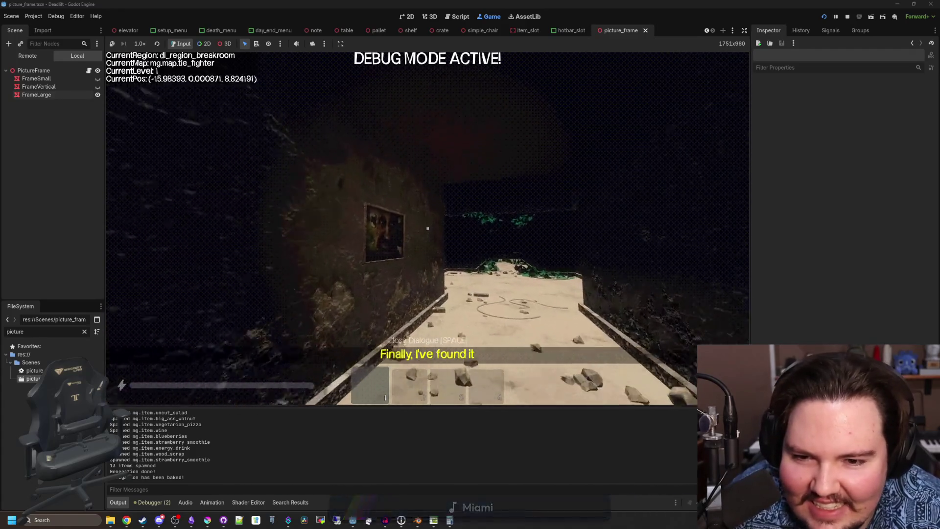
key(w)
key(s)
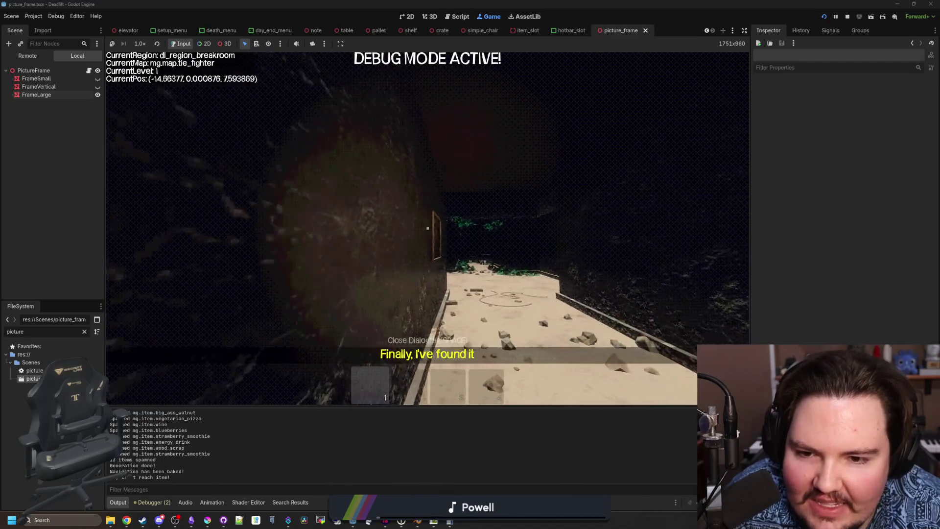
key(w)
key(w)
key(w)
- Return through the overgrown area to the picture frame, then check the item on the table
key(q)
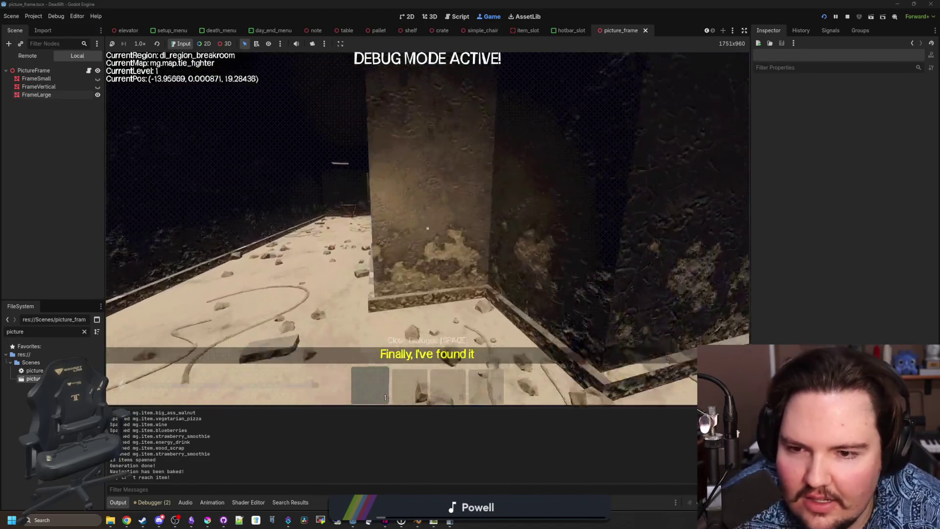
key(w)
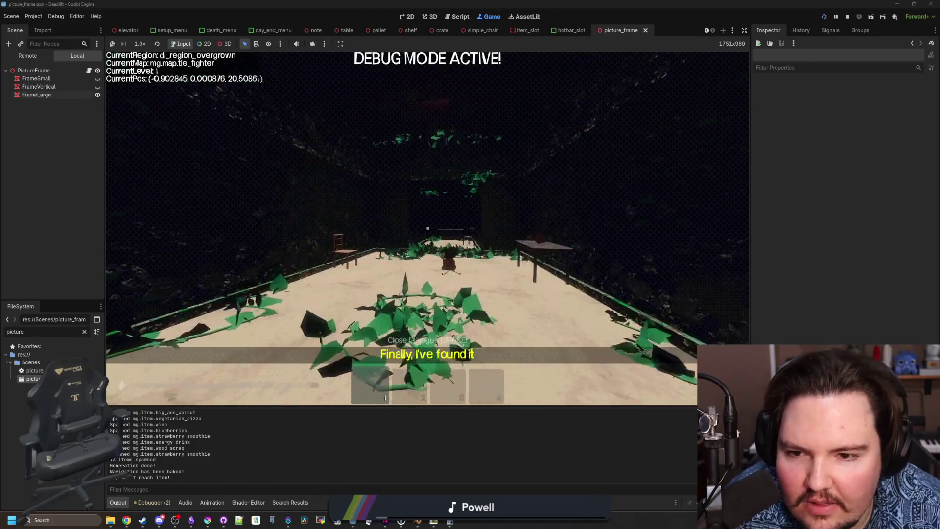
key(w)
key(w)
key(w)
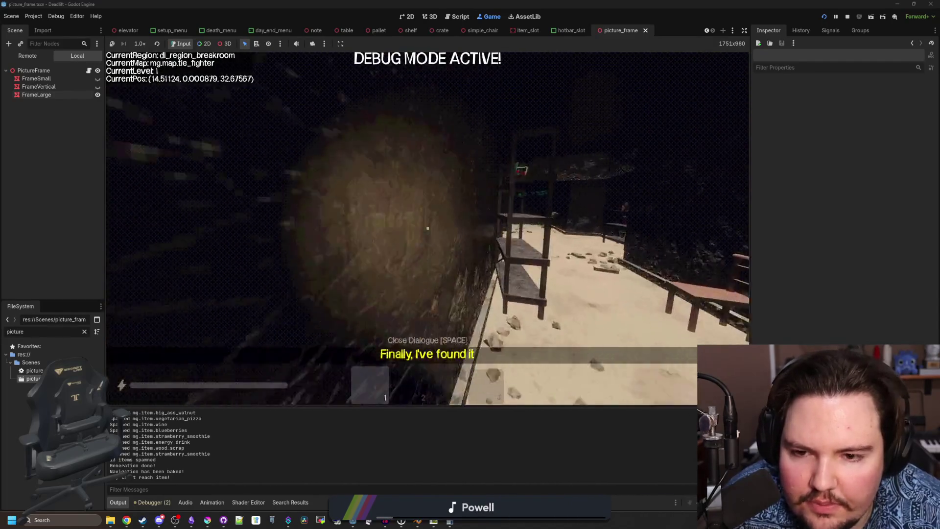
key(w)
key(w)
key(w)
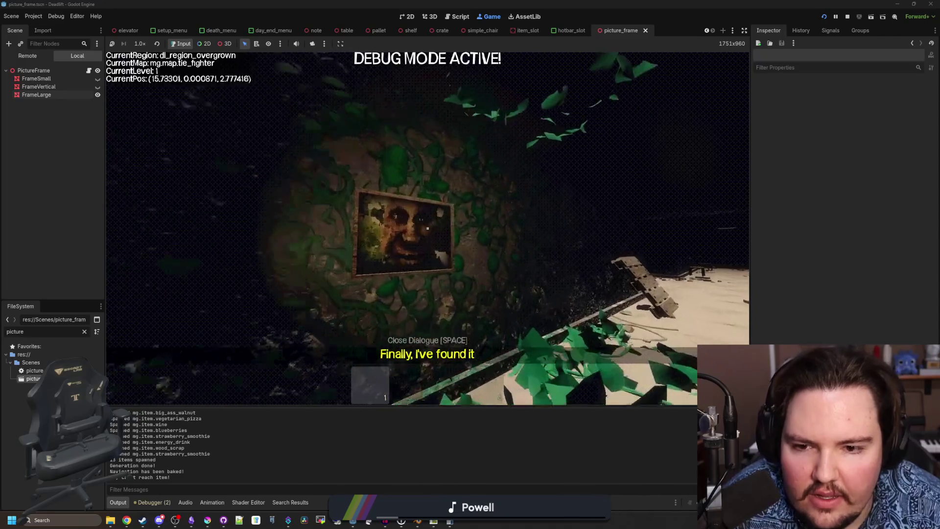
key(w)
key(s)
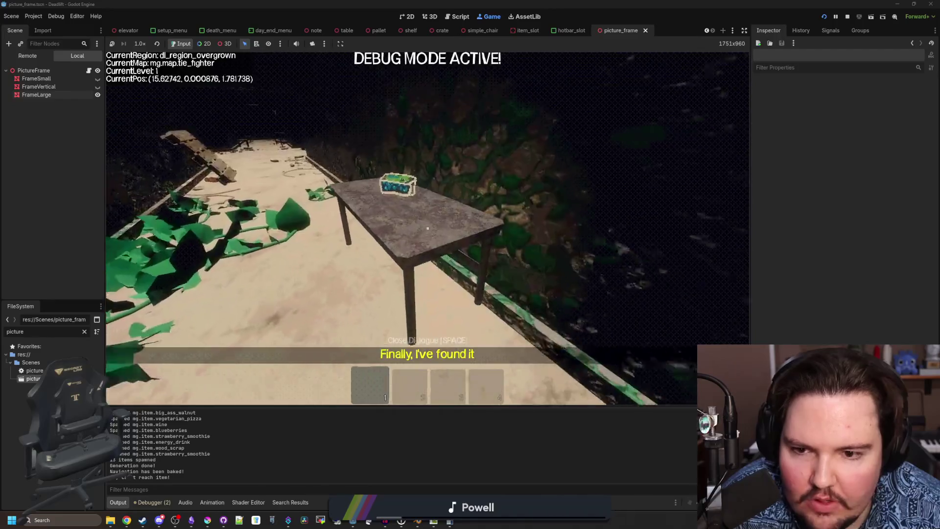
key(w)
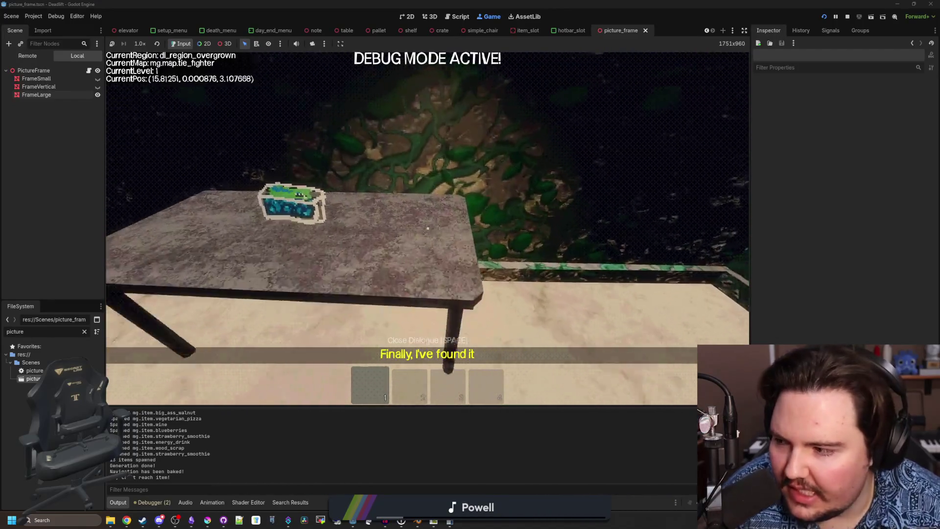
key(w)
key(s)
- Walk across the level past the crate and ivy ledge, then back to the face painting
key(w)
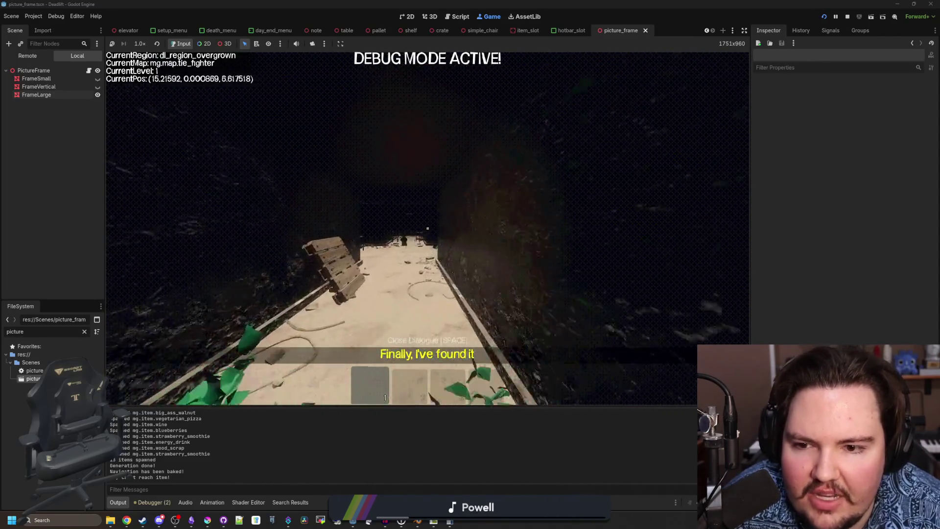
key(w)
key(w)
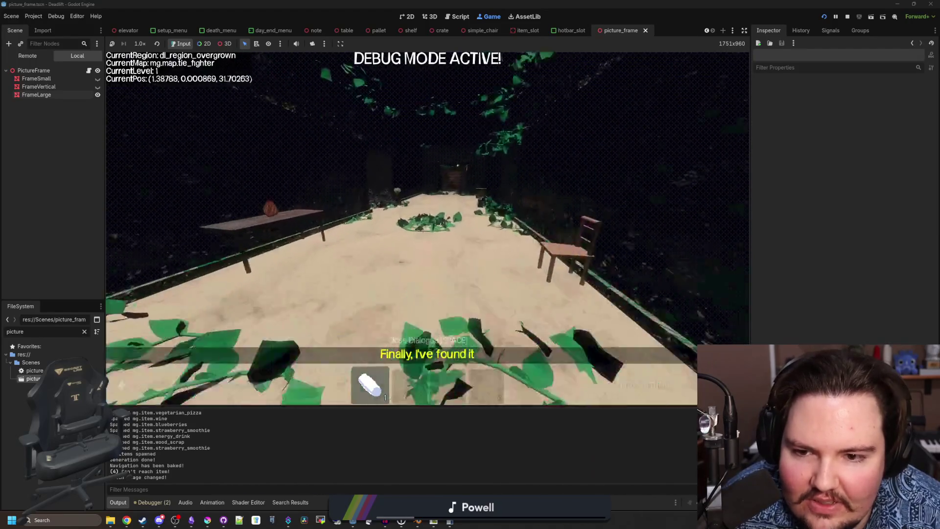
key(w)
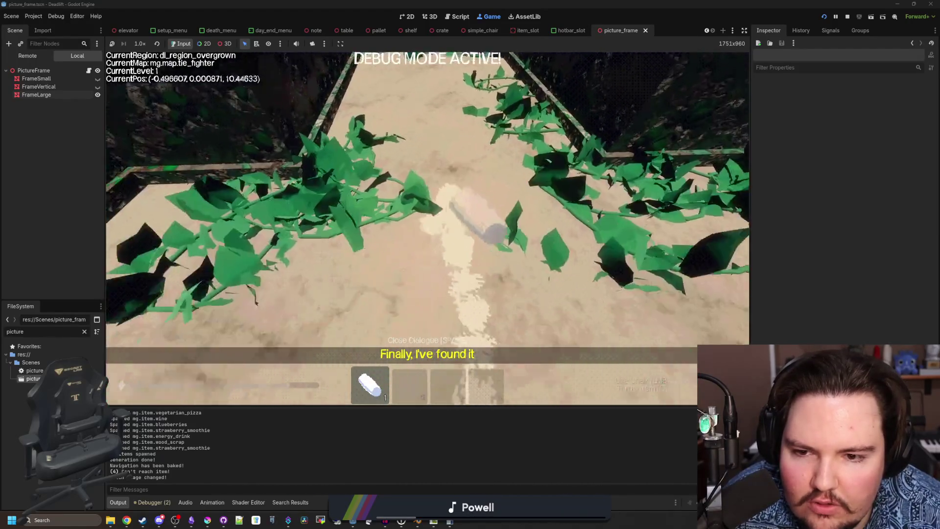
key(w)
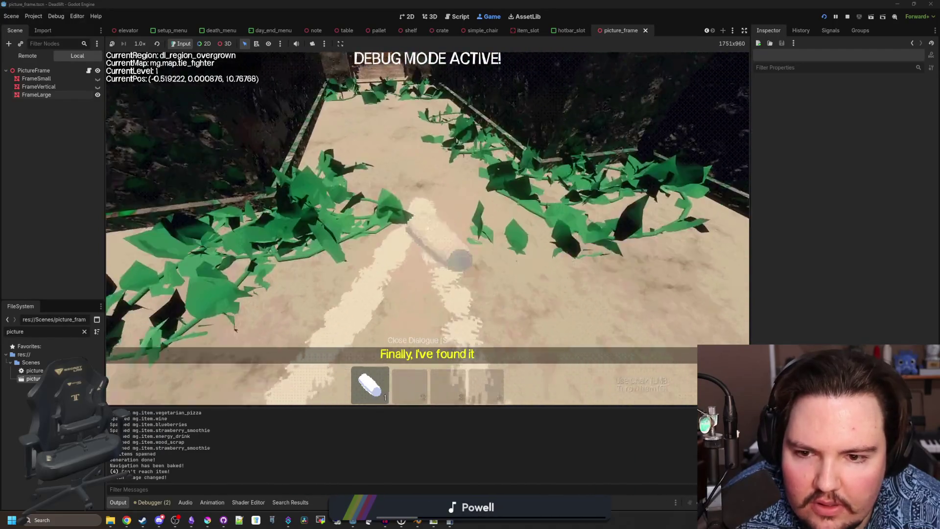
key(w)
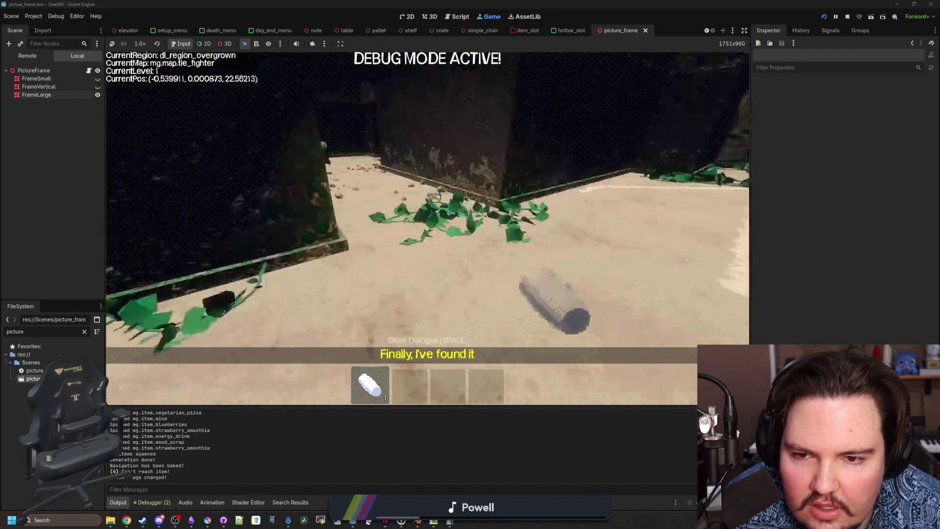
key(w)
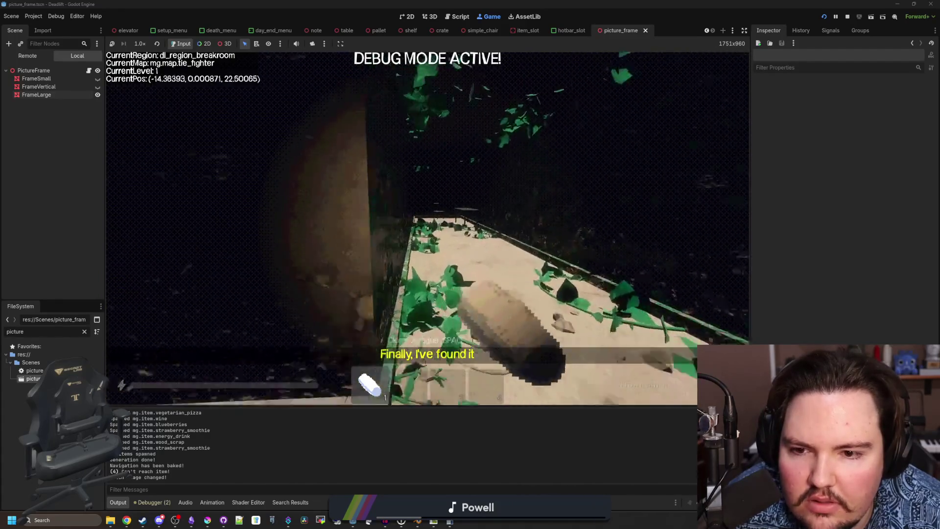
key(w)
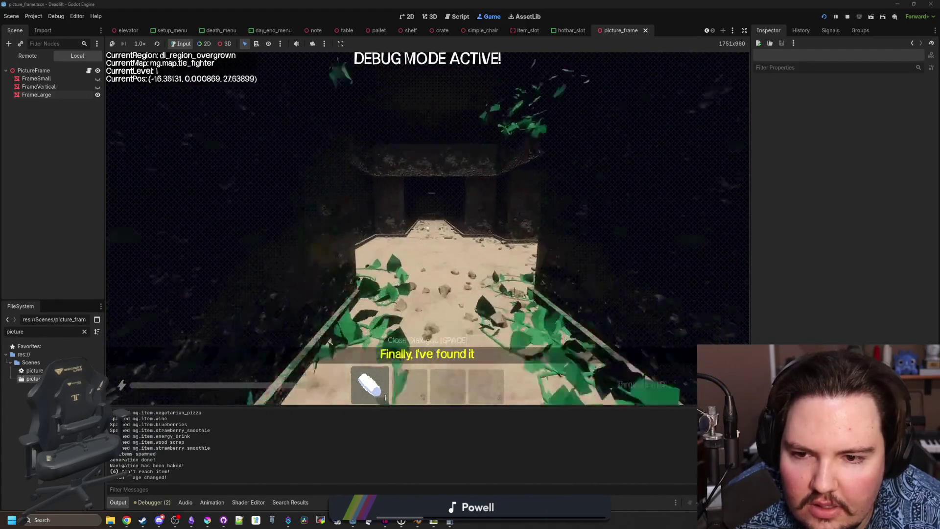
key(w)
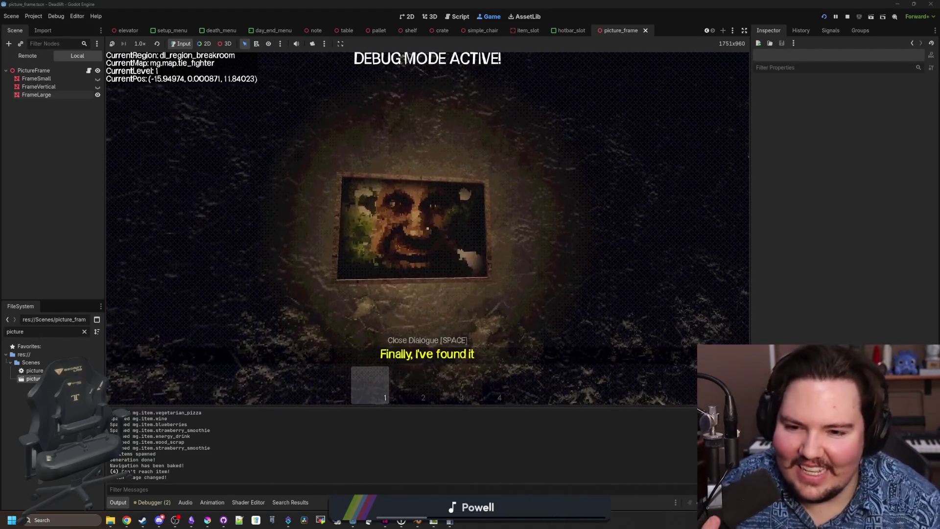
key(s)
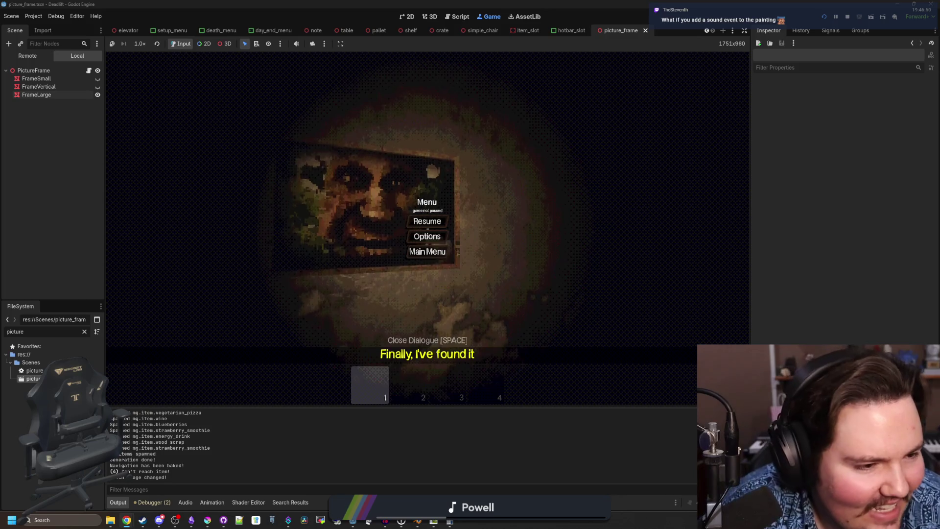
- Switch from the paused game to the tree of wisdom image search in Chrome
key(alt+Tab)
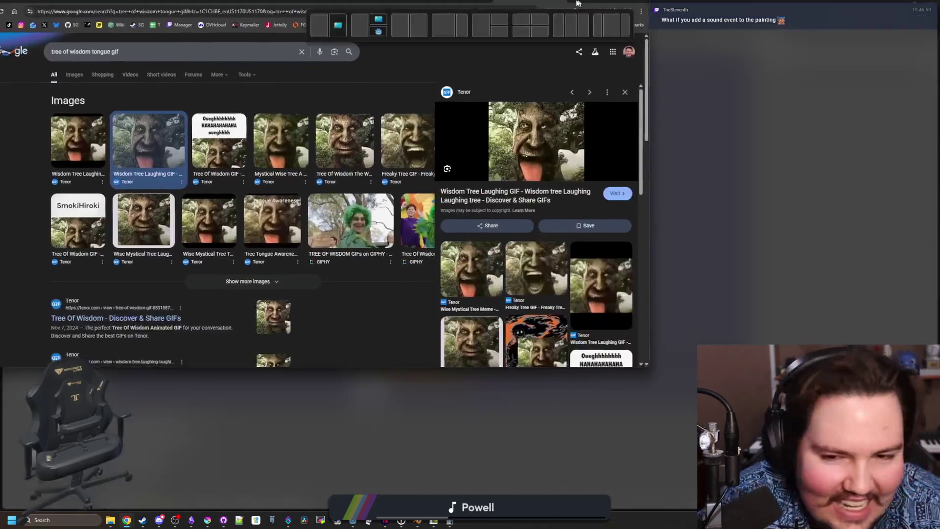
- Browse the tree of wisdom GIF results, ending on the Freaky Tree GIF, then return to the game
click(318, 153)
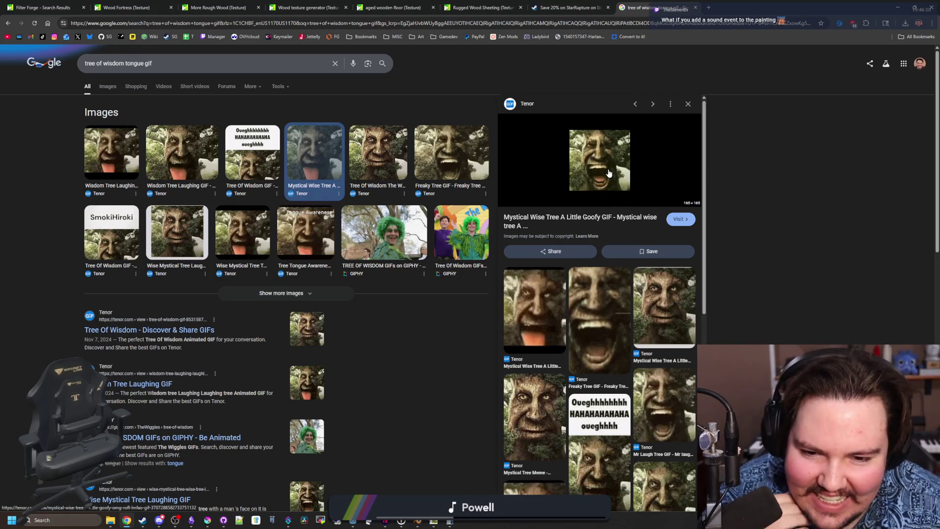
click(453, 157)
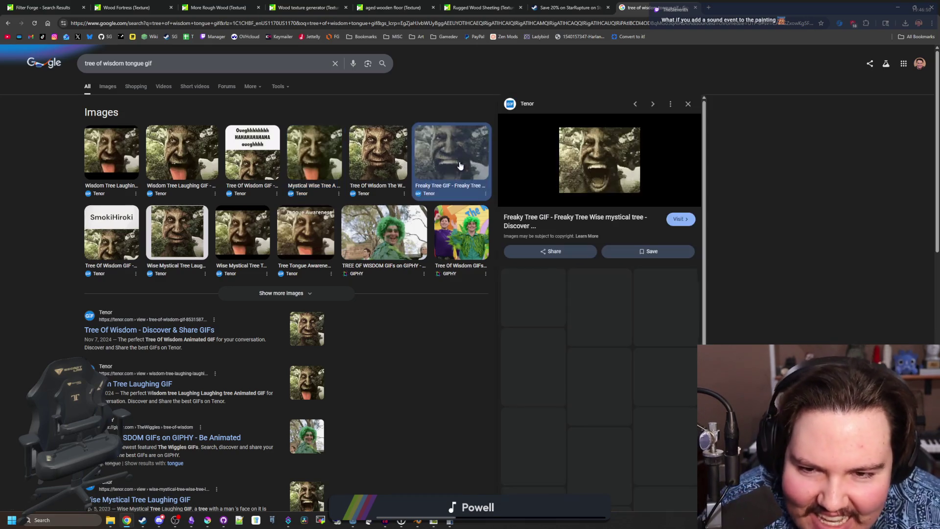
click(392, 164)
click(471, 168)
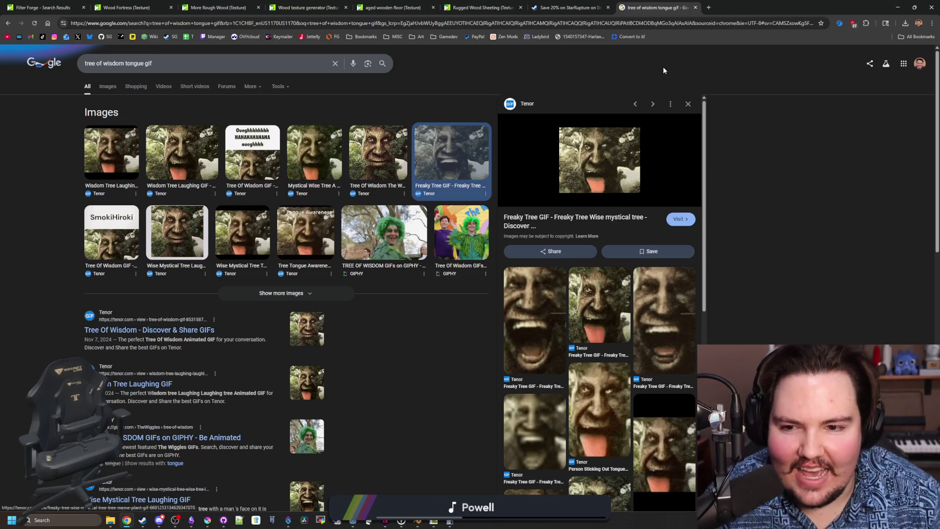
key(alt+Tab)
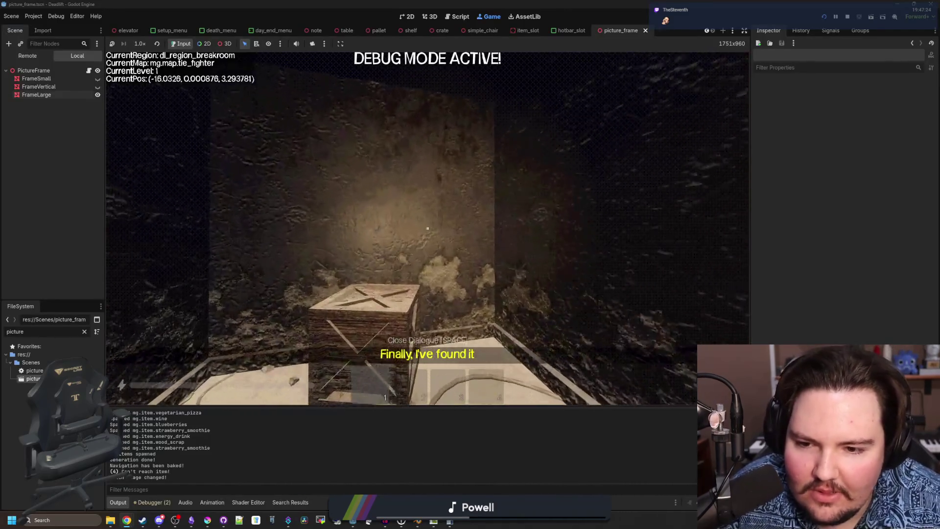
- Walk past the wall picture frame down the plant-lined corridor to the table area
key(w)
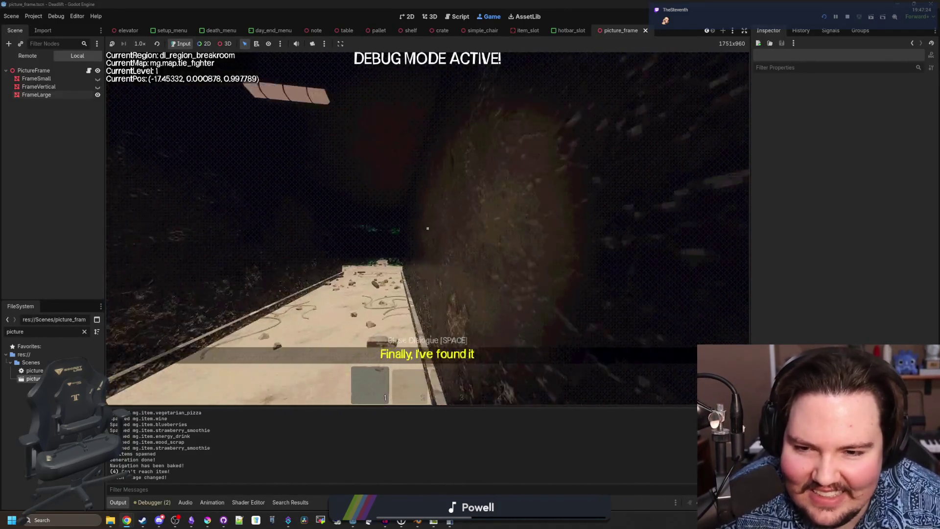
key(w)
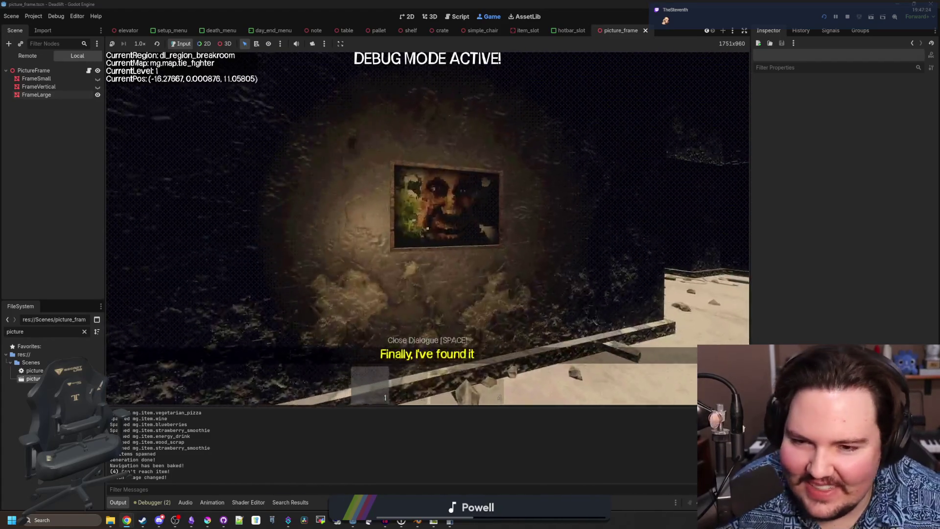
key(w)
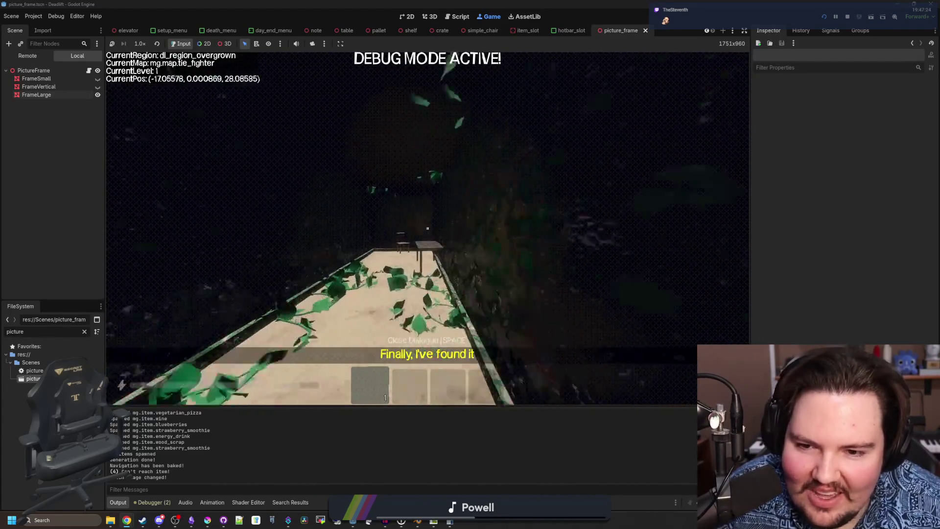
key(w)
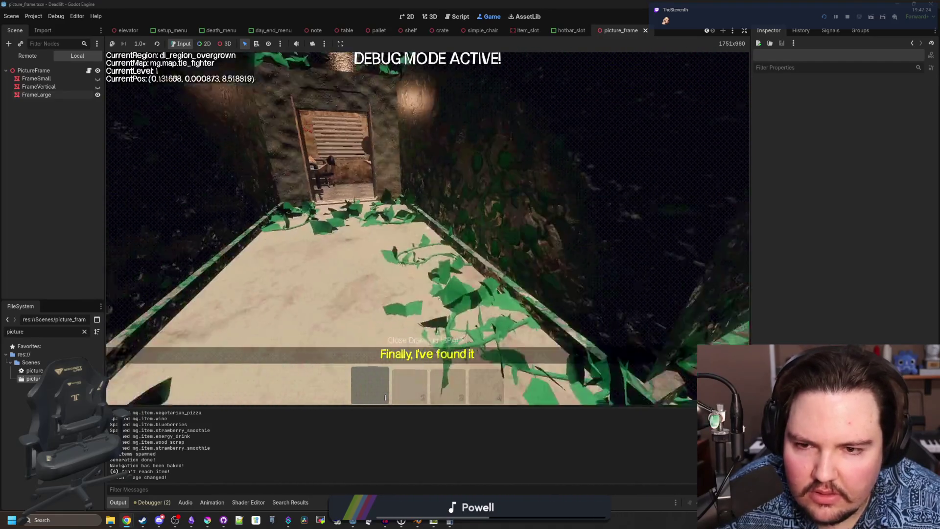
key(w)
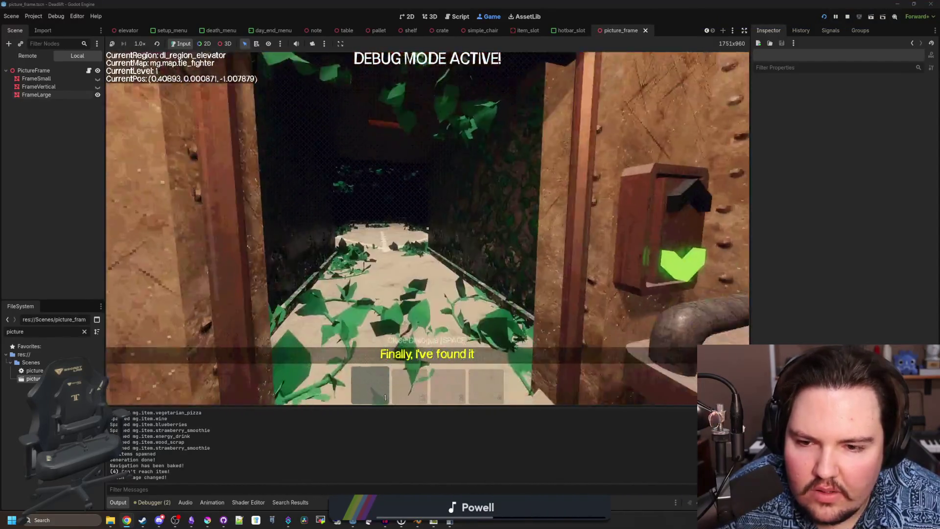
key(w)
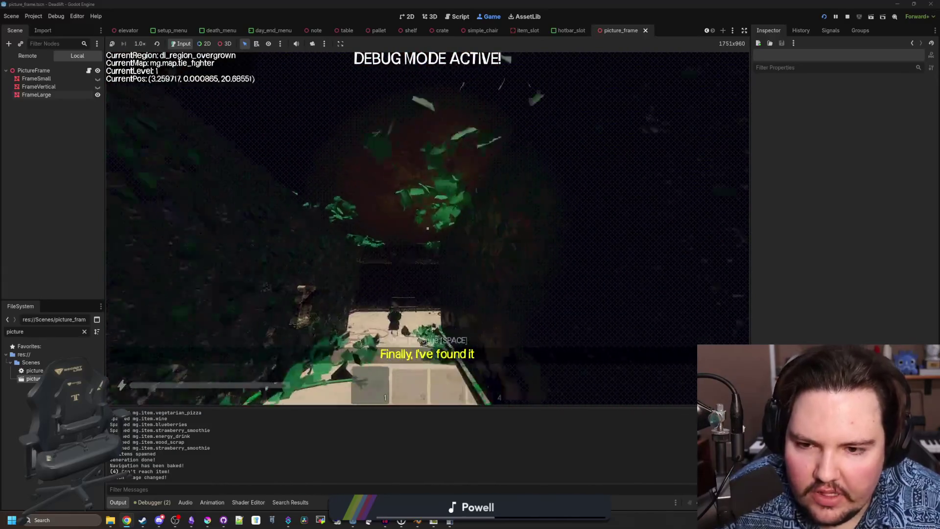
key(w)
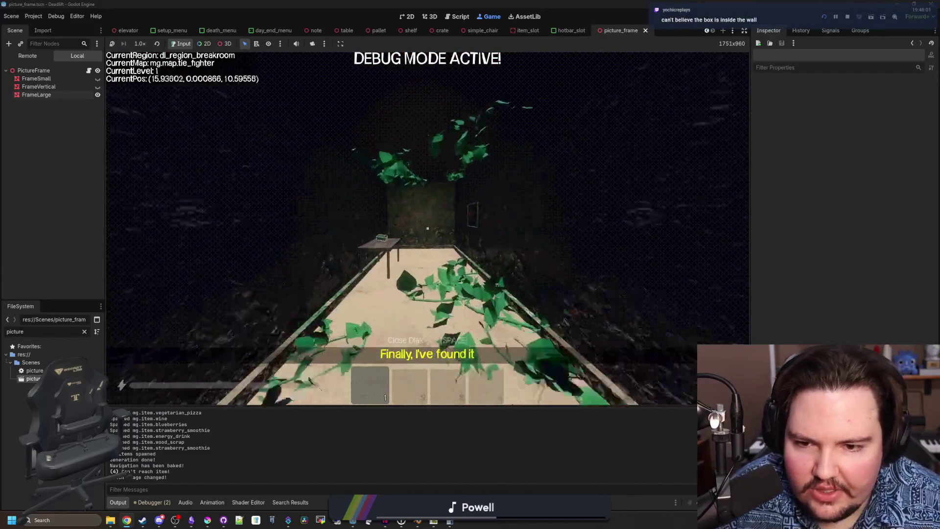
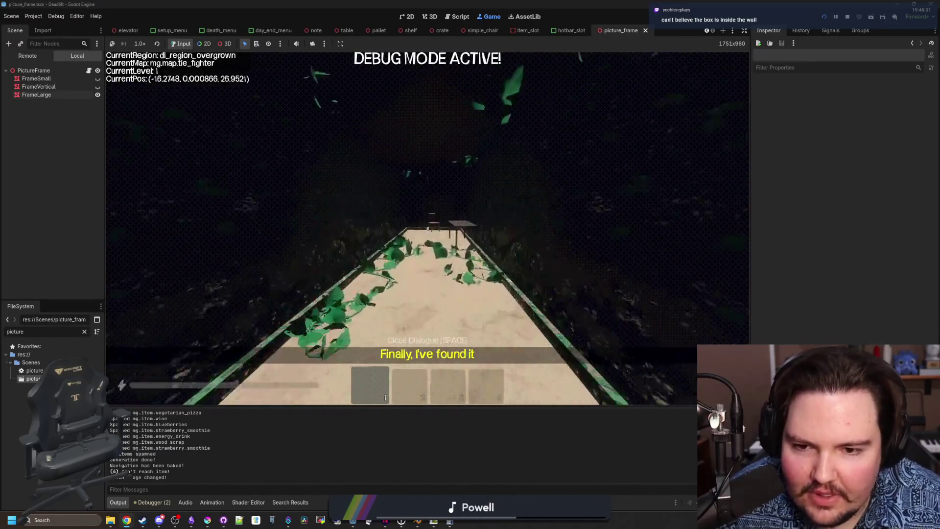
- Walk along the vine-covered path into the breakroom up to the framed picture on the wall
key(w)
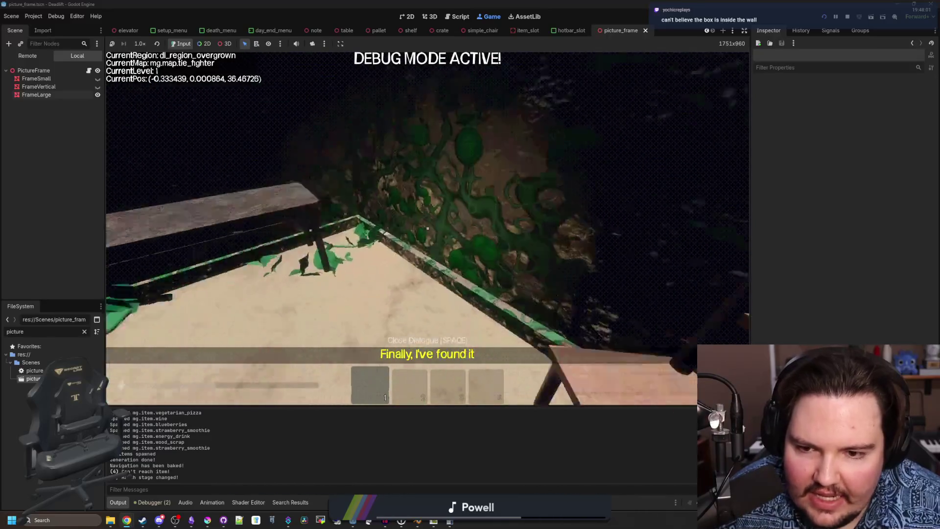
key(s)
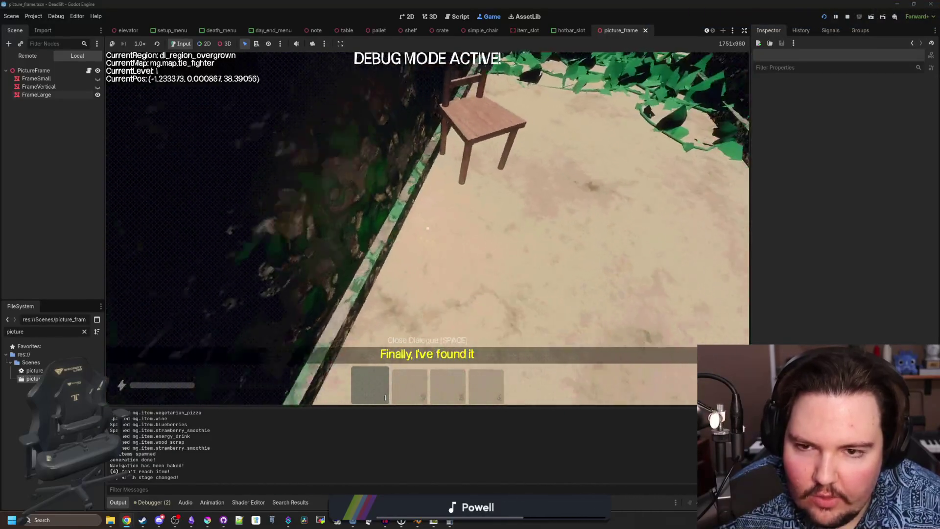
key(a)
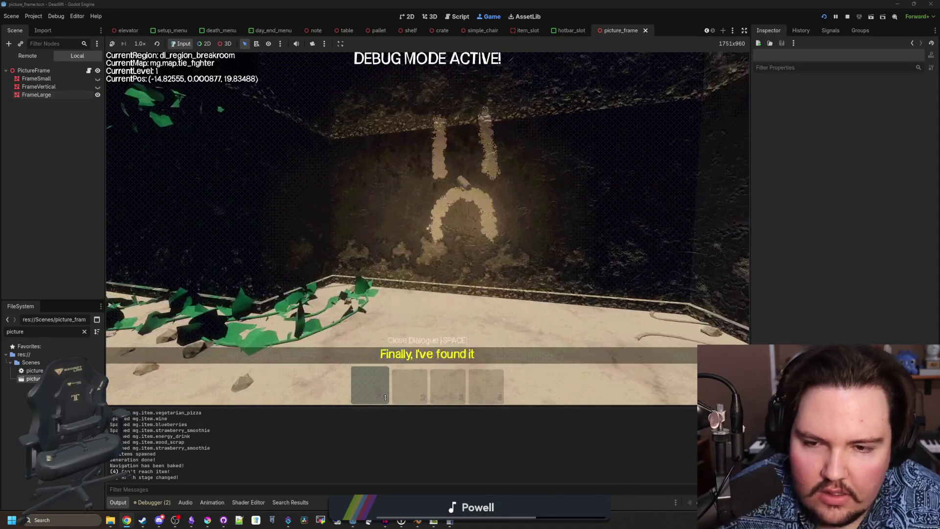
key(w)
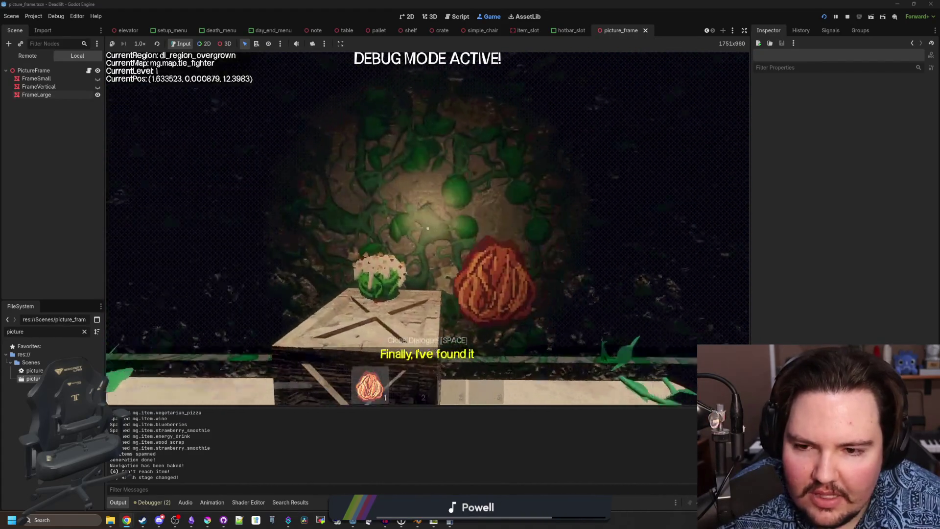
key(w)
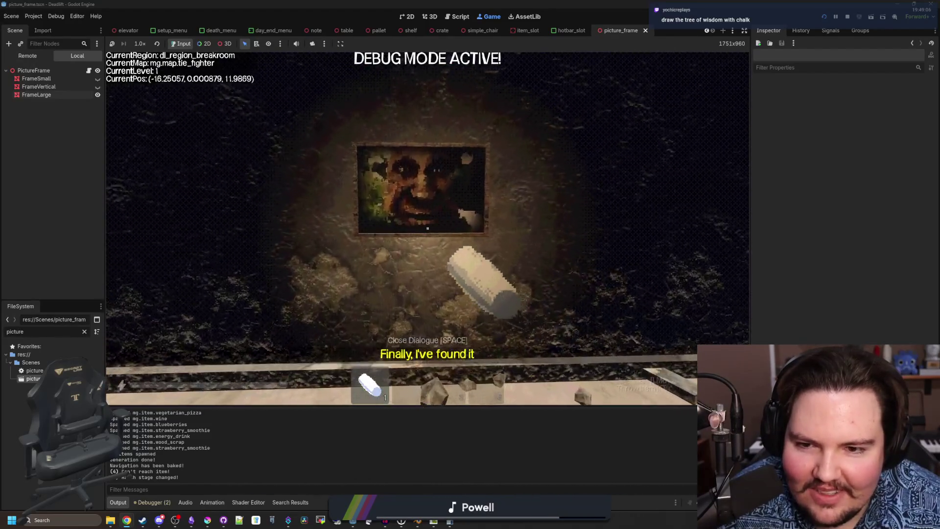
- Draw large curved chalk arcs on the breakroom floor and wall below the framed picture
key(s)
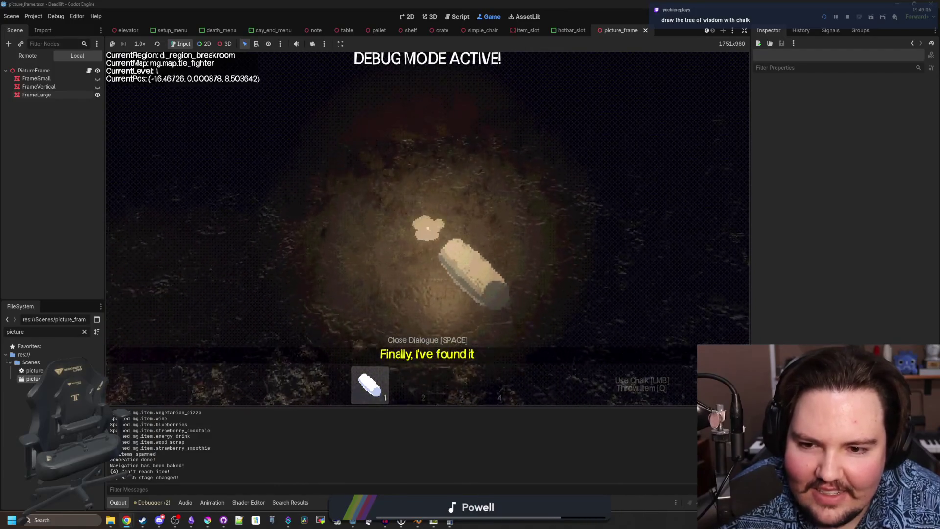
click(427, 228)
drag(427, 228, 427, 228)
key(w)
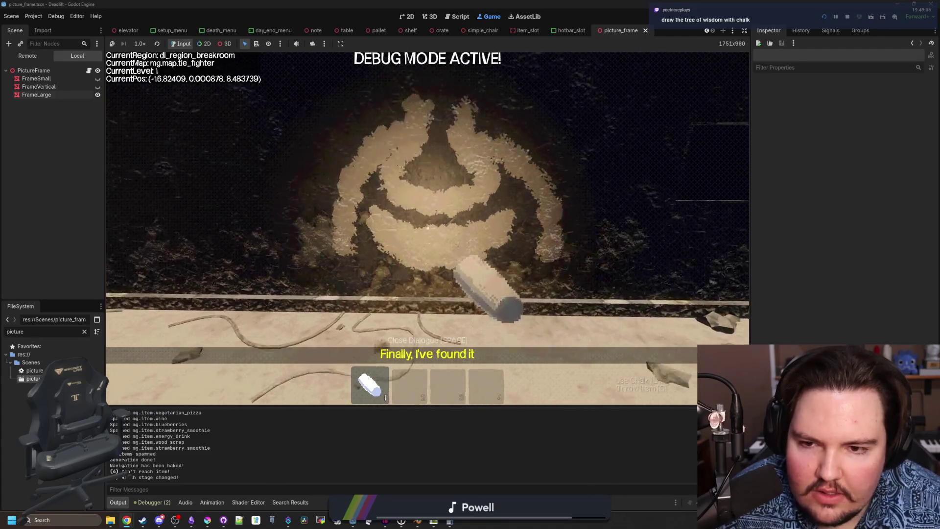
key(w)
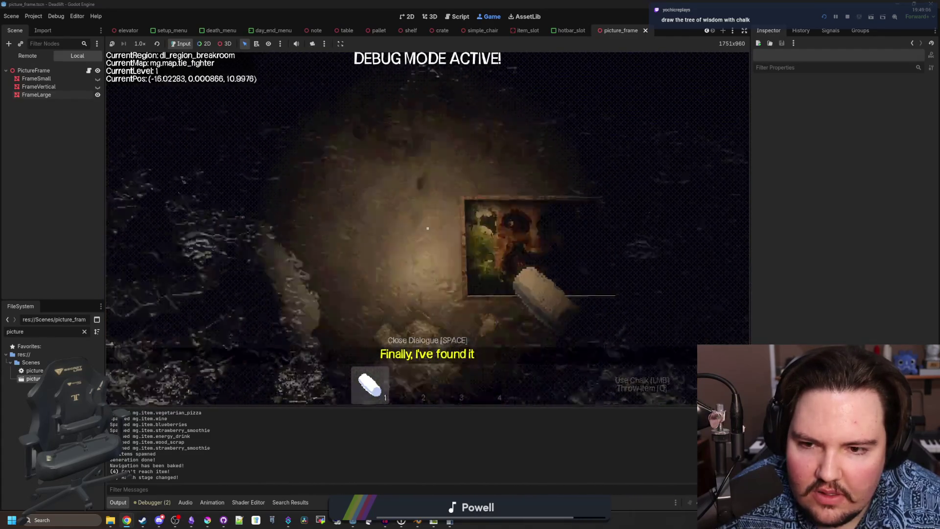
drag(427, 228, 427, 228)
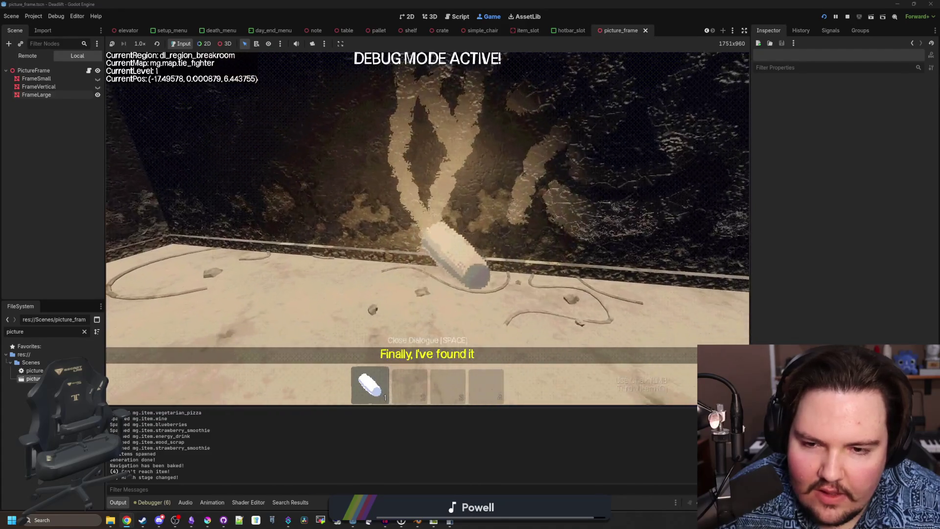
- Walk around the chalk face and the crate corner to view the whole drawing
key(w)
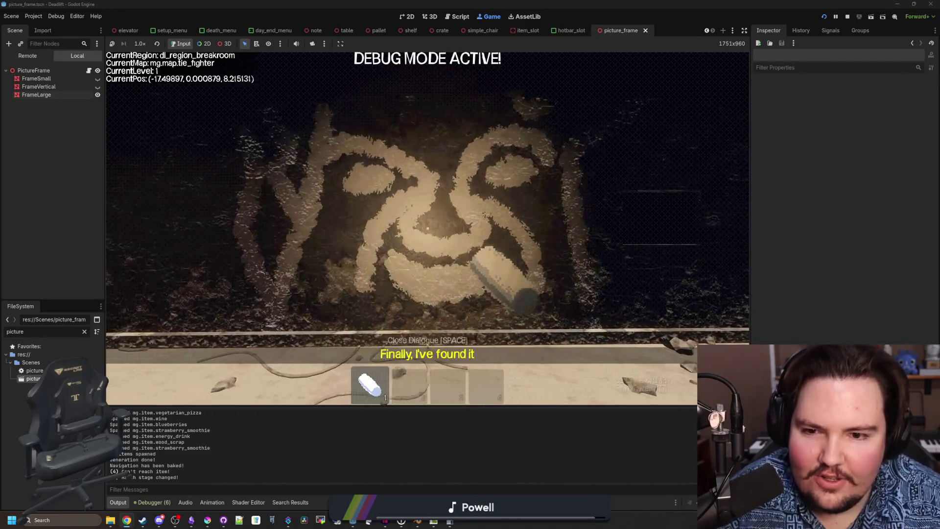
key(w)
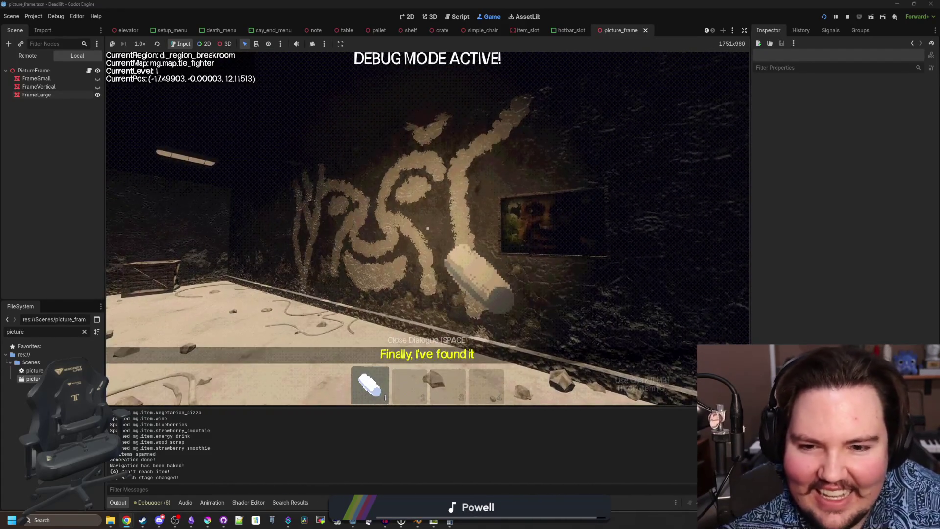
key(s)
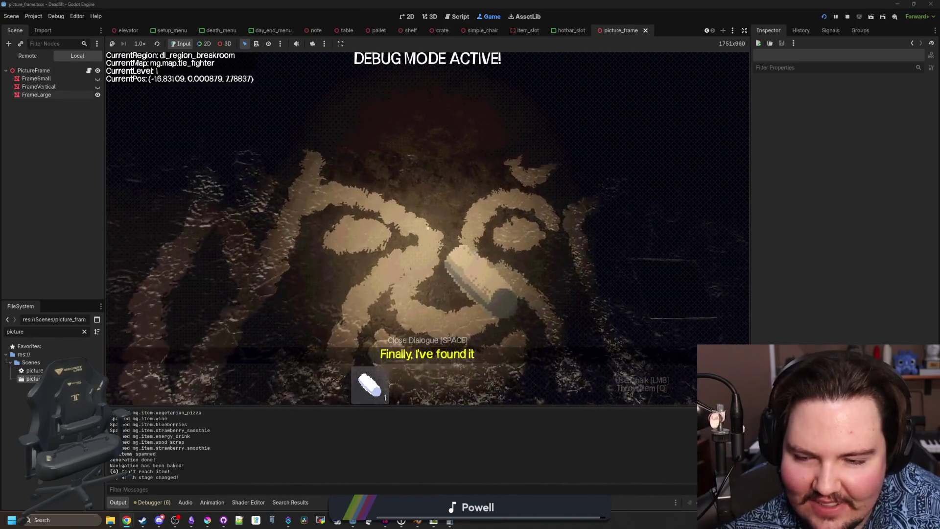
key(s)
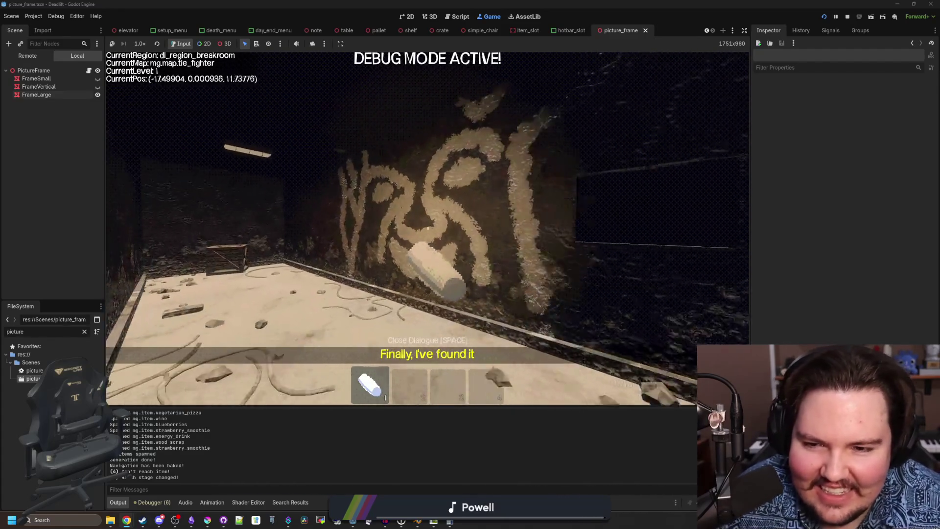
key(s)
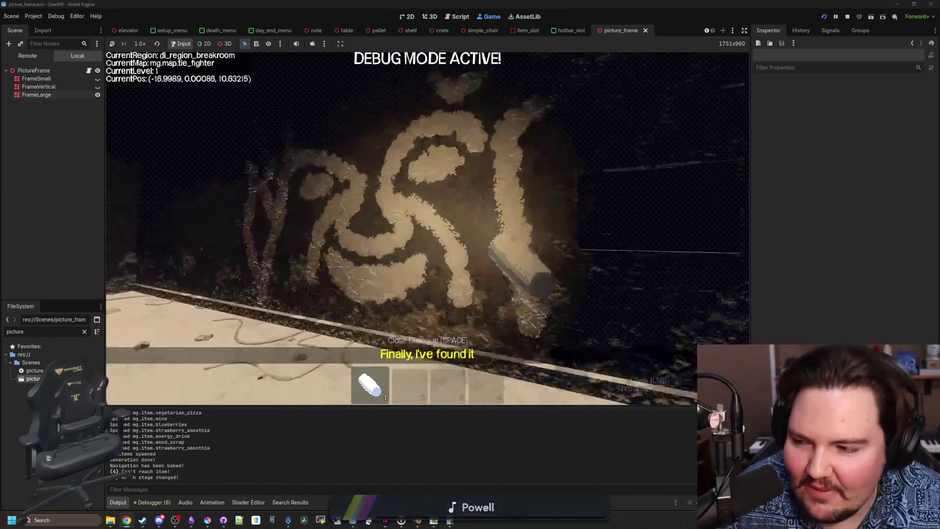
key(s)
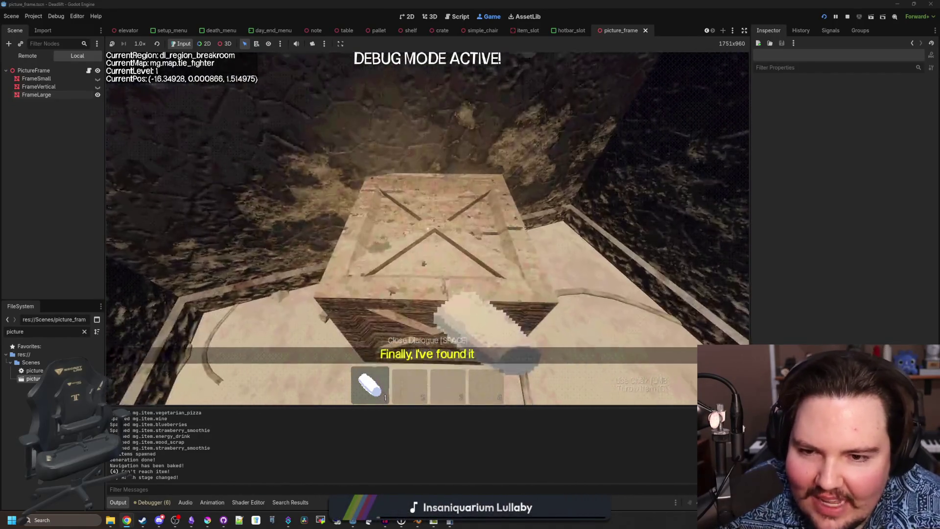
key(w)
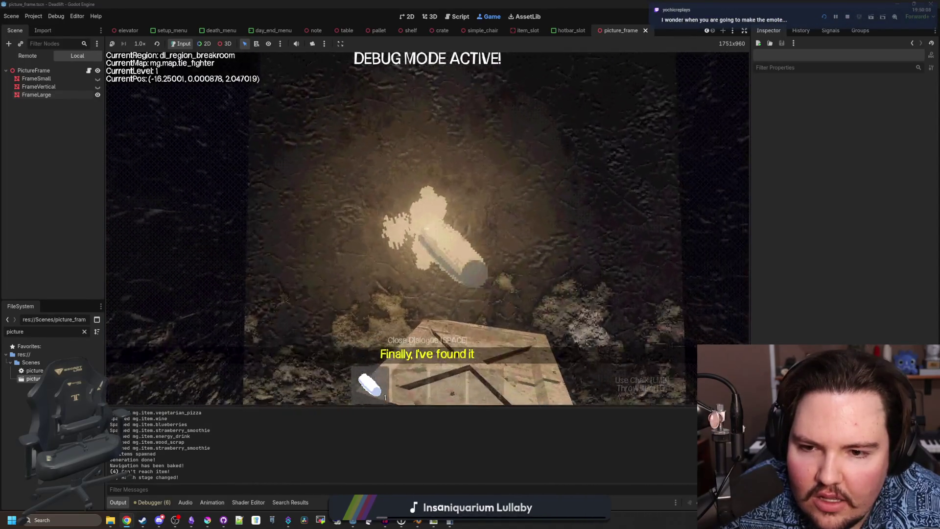
- Return down the sandy corridor to the overgrown area, throw away the chalk, and pause the game
key(w)
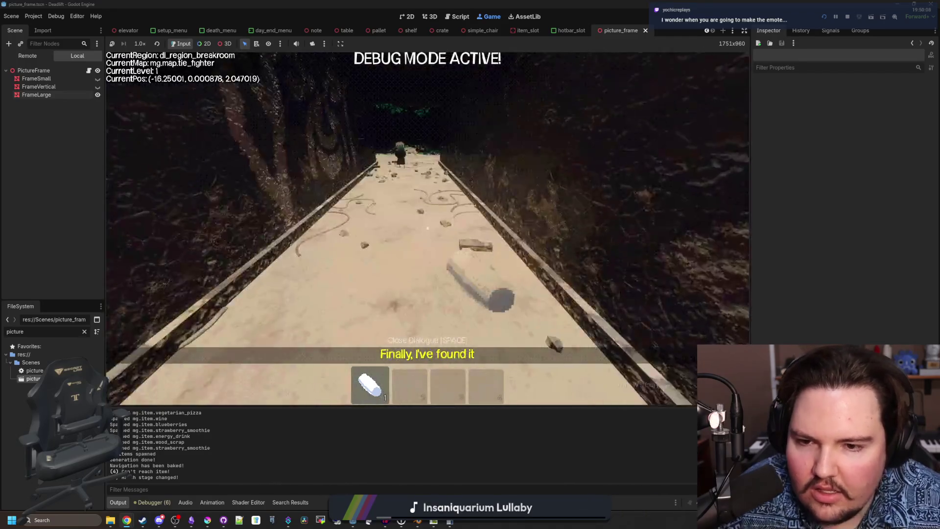
key(w)
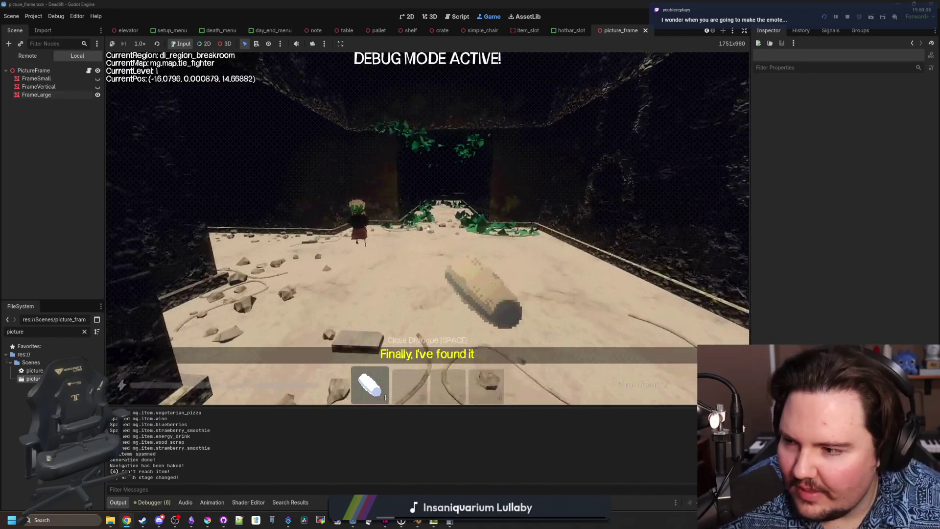
key(w)
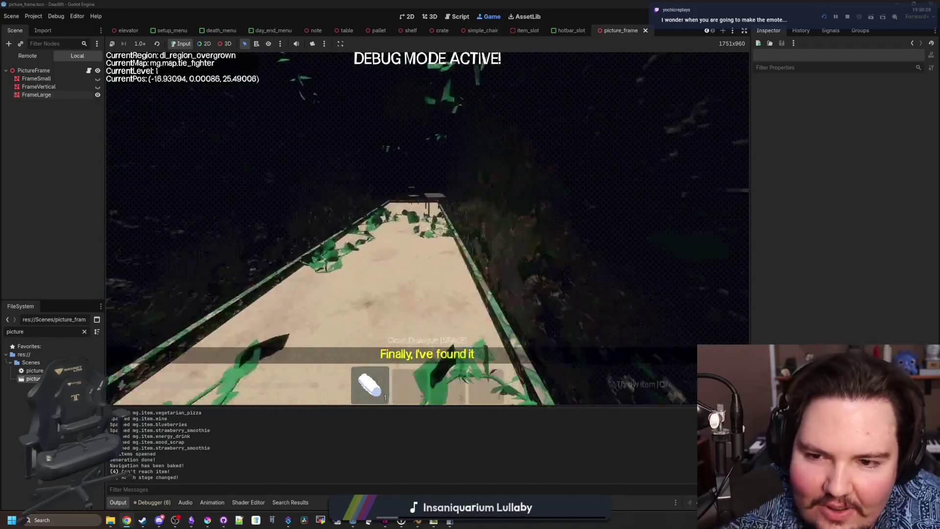
key(t)
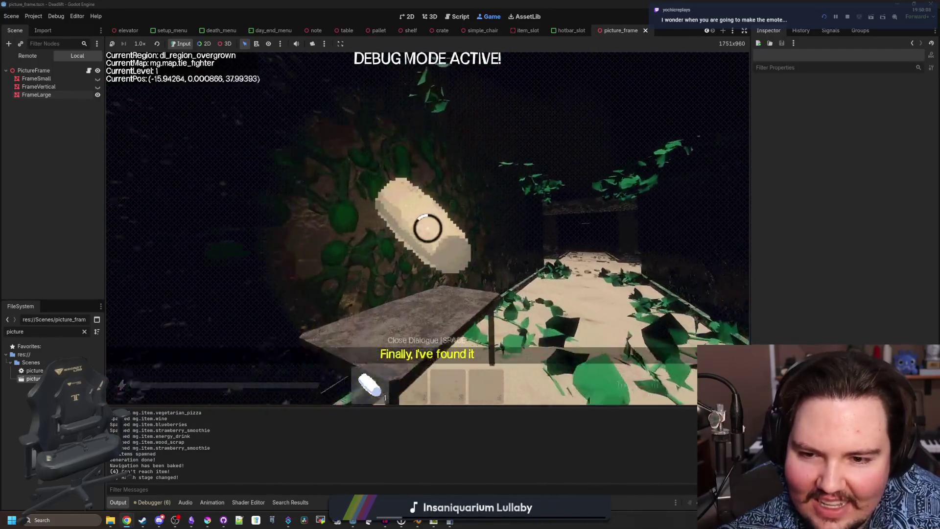
key(Escape)
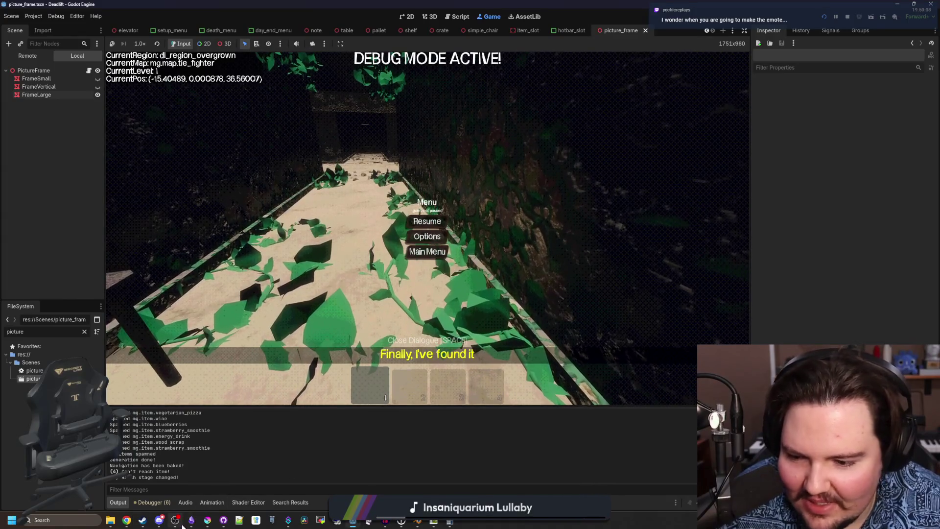
click(192, 520)
- Maximize Obsidian and browse the Starground, Misc and Lured In gamedev notes
double_click(464, 100)
scroll(462, 295, down, 10)
scroll(462, 295, up, 15)
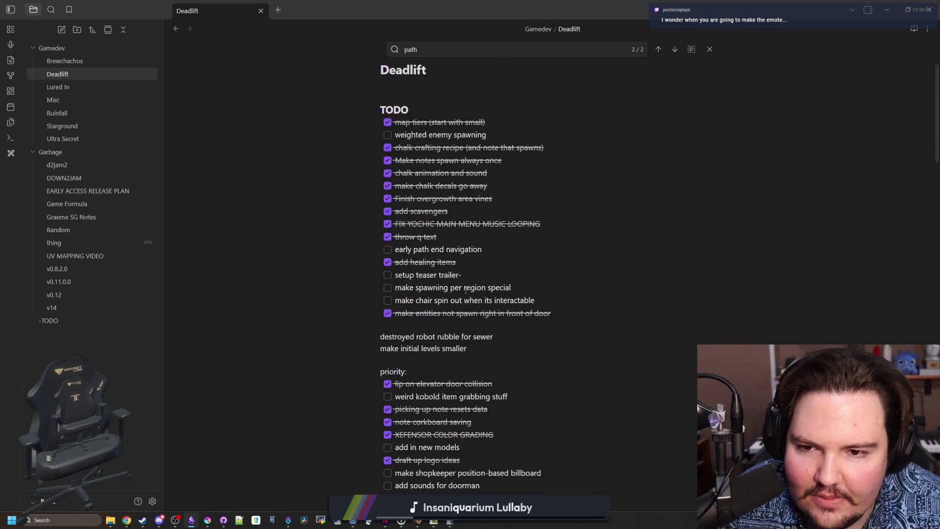
scroll(404, 289, down, 5)
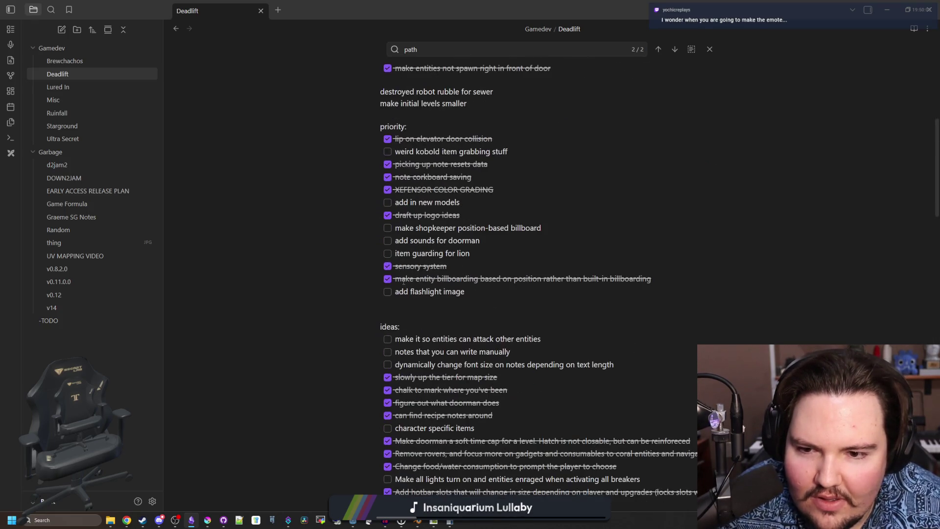
scroll(404, 281, down, 5)
scroll(402, 276, down, 5)
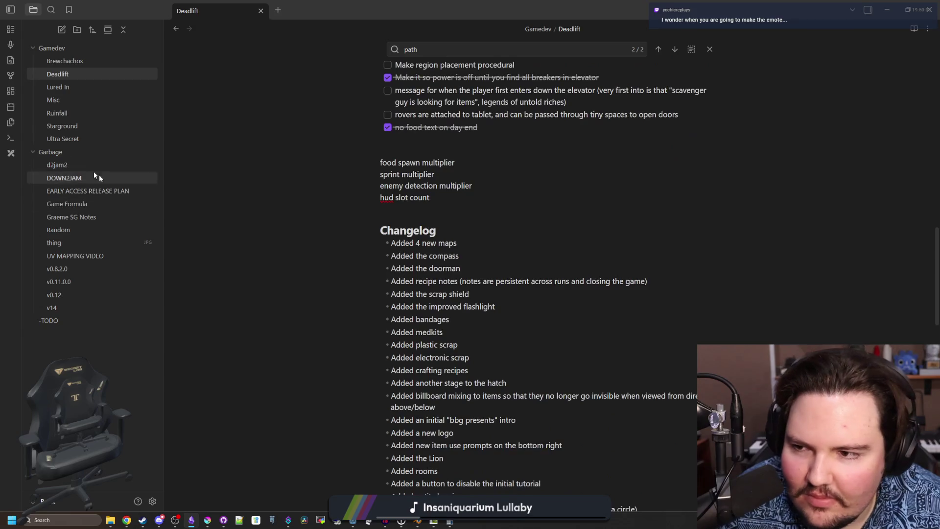
click(76, 129)
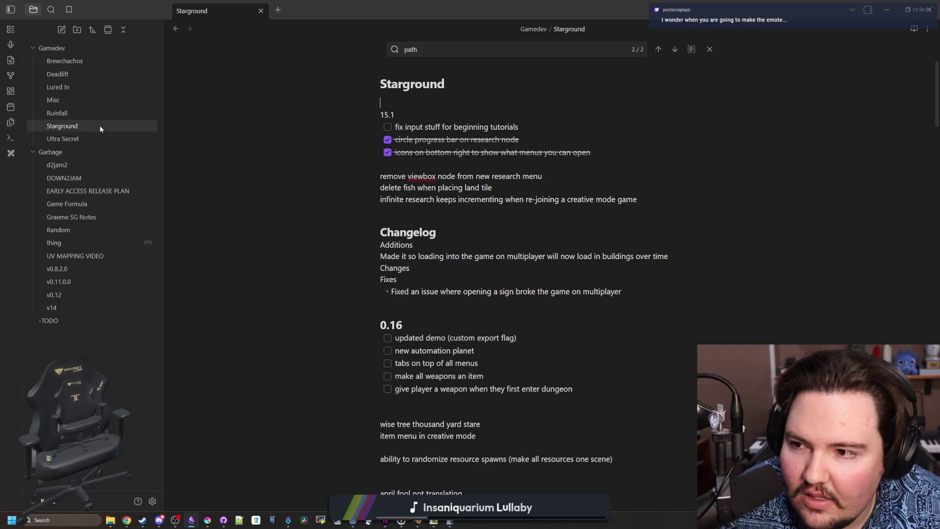
click(61, 99)
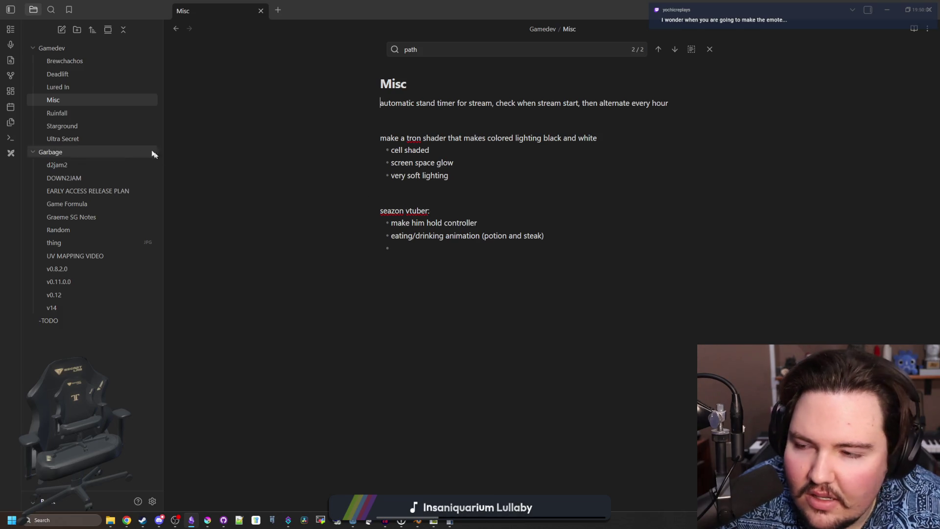
click(84, 88)
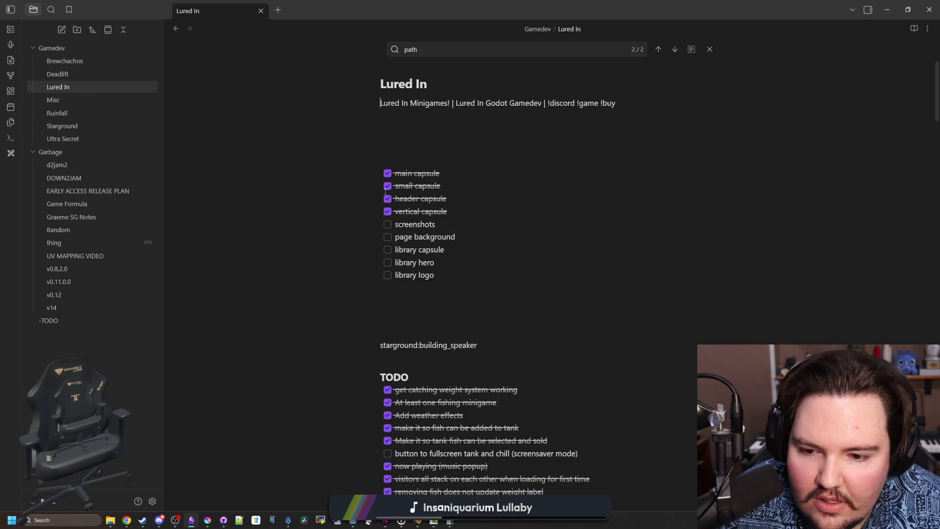
- Delete the stray starground:building_speaker line from the Lured In note
scroll(385, 191, down, 5)
scroll(386, 191, up, 4)
drag(478, 246, 374, 215)
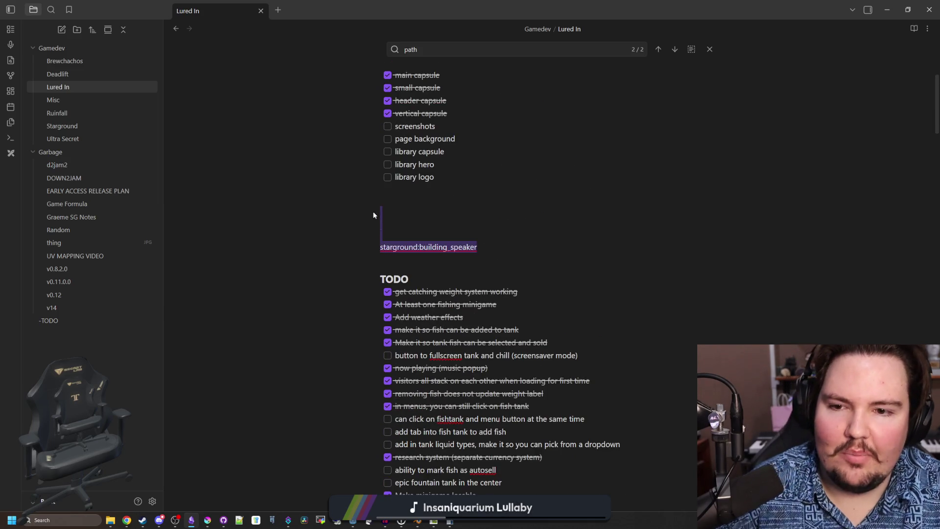
key(BackSpace)
- Remove the leftover empty checklist item and scroll through the rest of the note
scroll(385, 211, up, 2)
mouse_move(434, 272)
mouse_down()
mouse_move(387, 220)
mouse_move(358, 149)
mouse_up()
key(BackSpace)
key(BackSpace)
key(BackSpace)
key(BackSpace)
scroll(358, 149, down, 4)
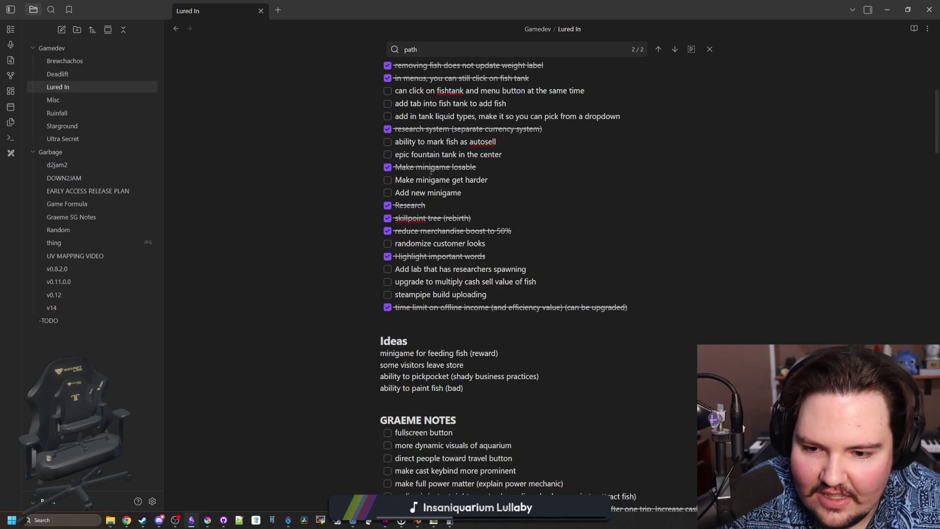
scroll(431, 170, down, 15)
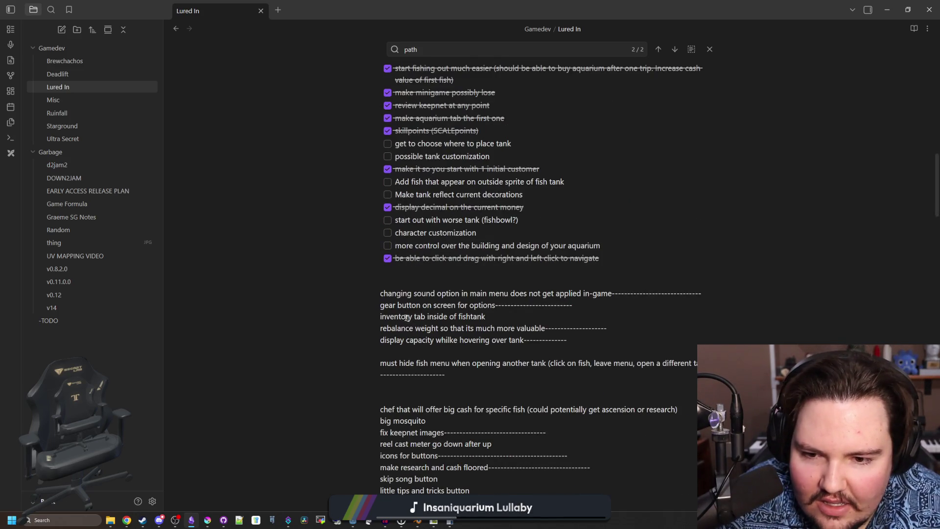
scroll(410, 318, down, 6)
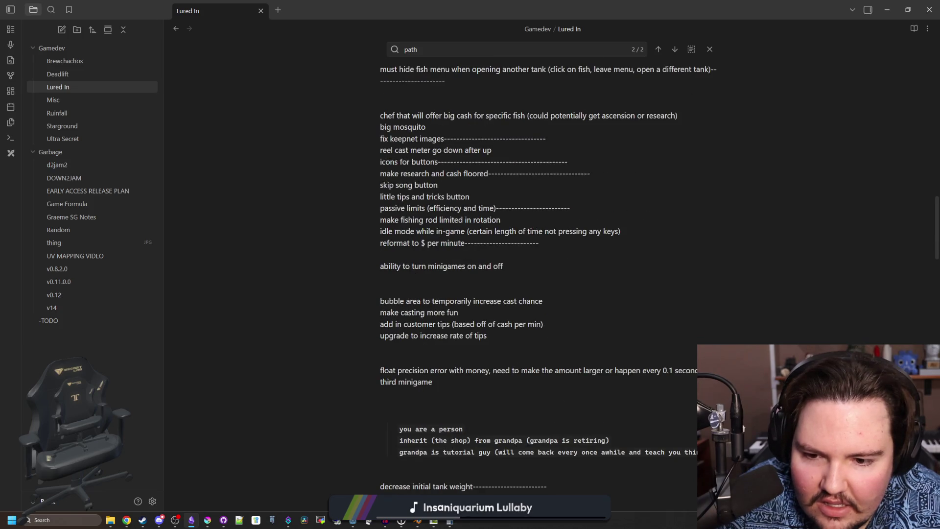
scroll(422, 314, down, 9)
scroll(424, 310, down, 15)
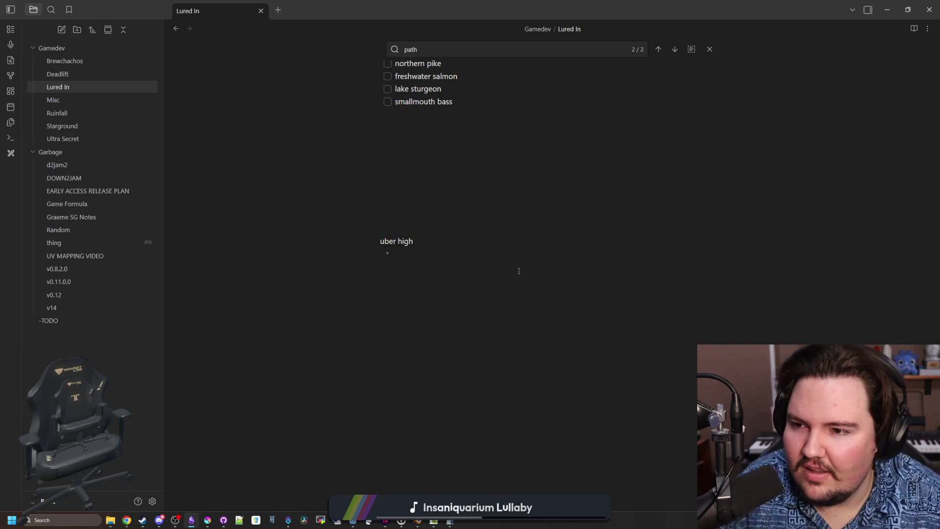
- Scroll through the Deadlift note's to-do list
click(68, 77)
scroll(457, 179, down, 10)
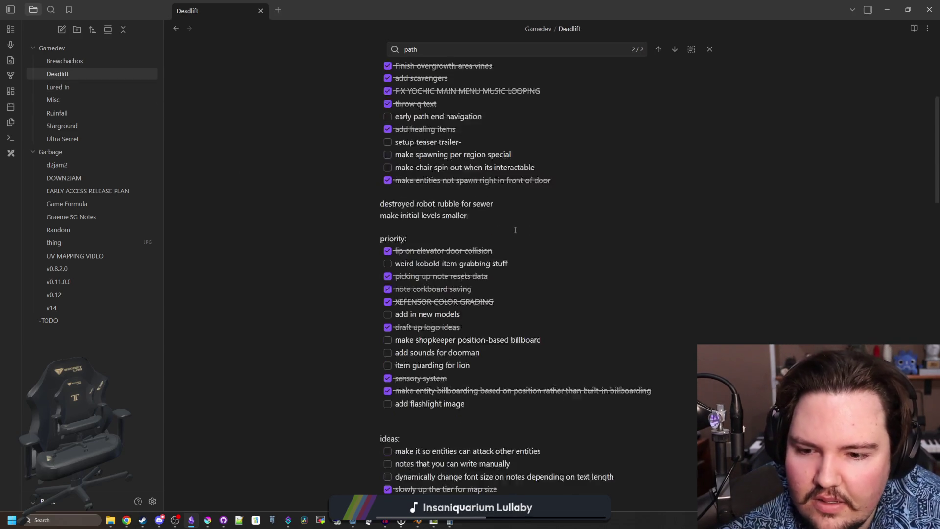
scroll(434, 175, down, 20)
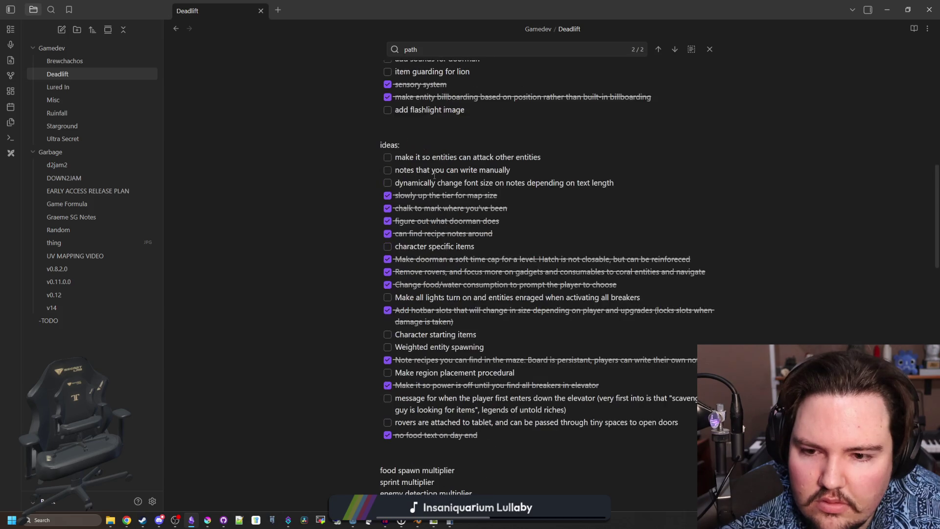
scroll(448, 269, down, 10)
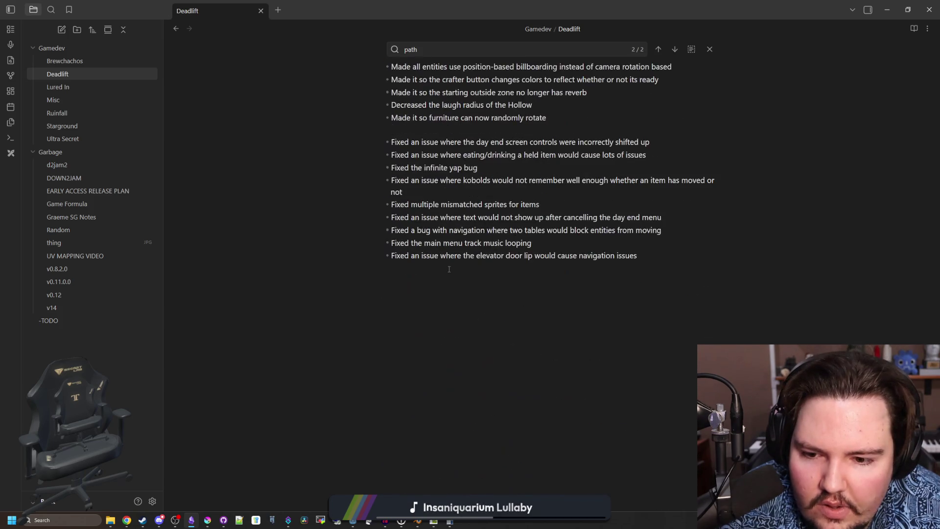
- Read the Lured In note to the bottom, then open the Starground note
click(69, 86)
scroll(391, 227, down, 10)
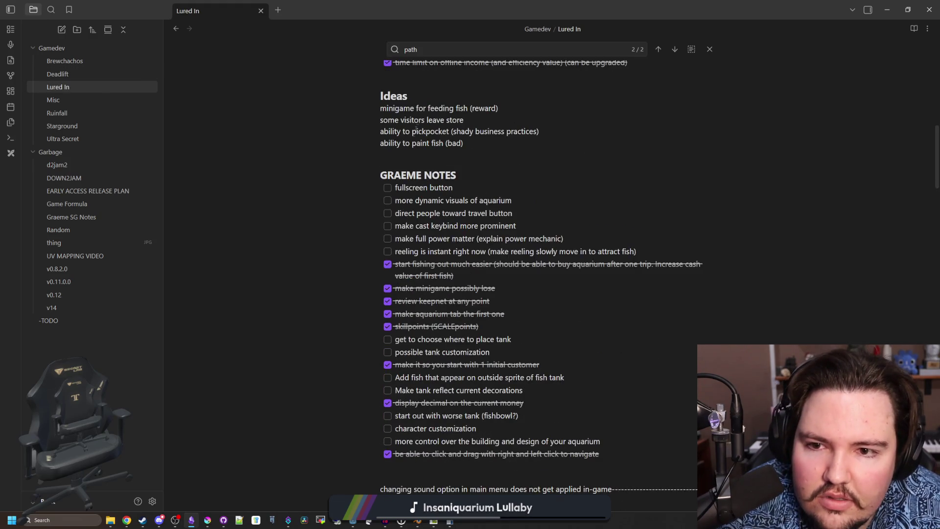
scroll(410, 156, down, 5)
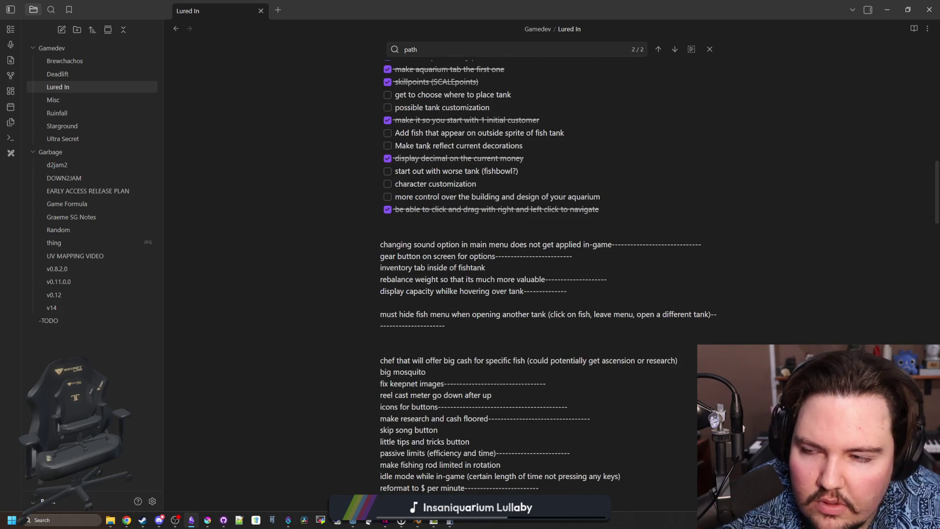
scroll(451, 244, down, 9)
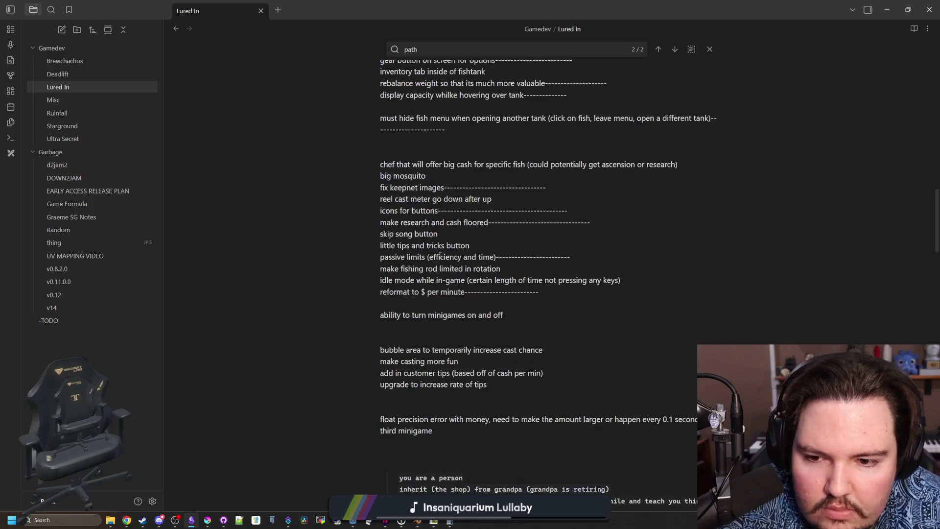
scroll(411, 141, down, 20)
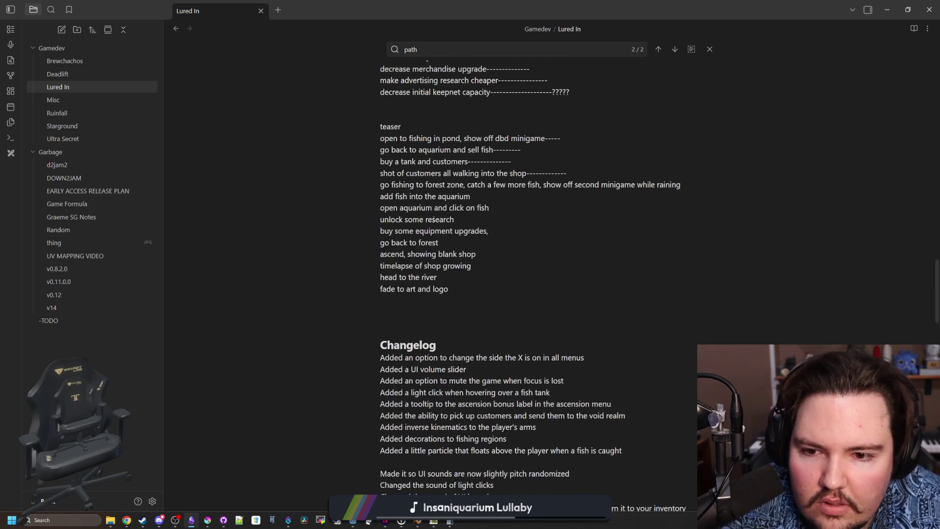
scroll(450, 218, down, 3)
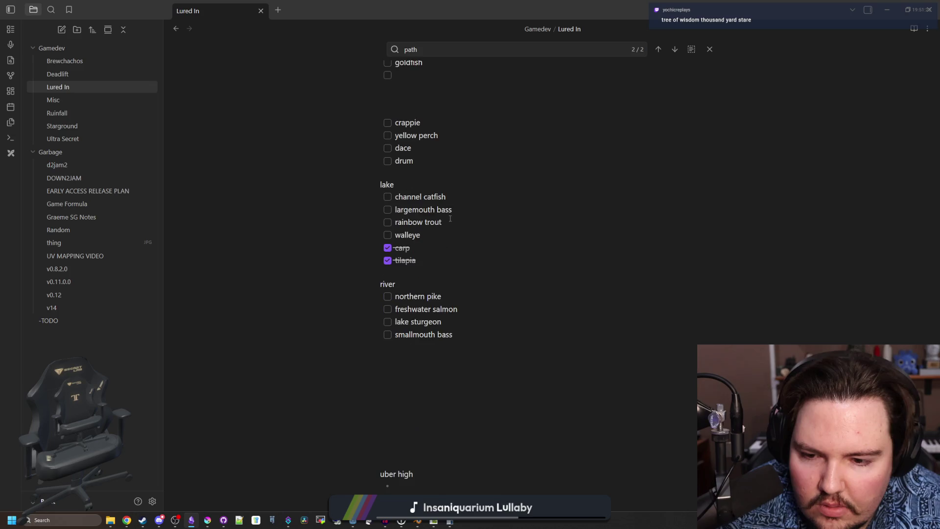
click(75, 126)
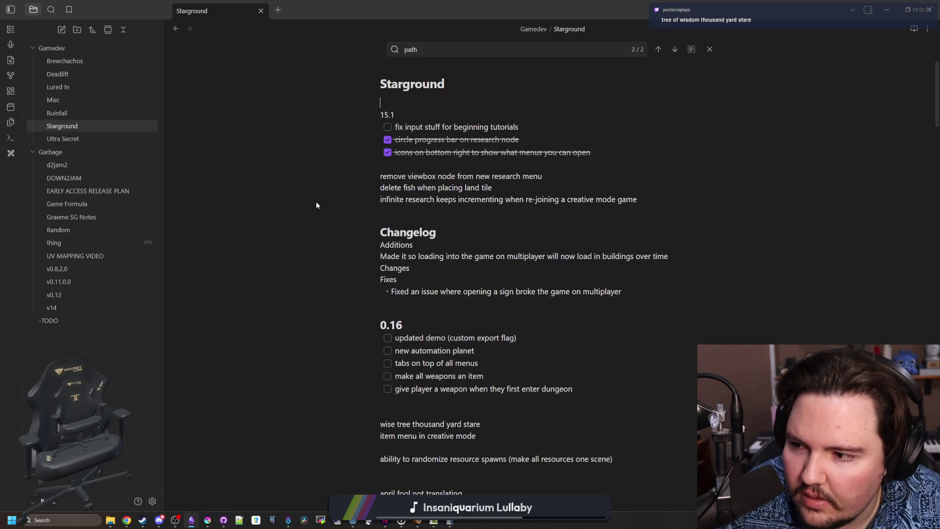
- Copy the 'wise tree thousand yard stare' line from Starground into the Misc note
click(424, 174)
scroll(409, 214, down, 5)
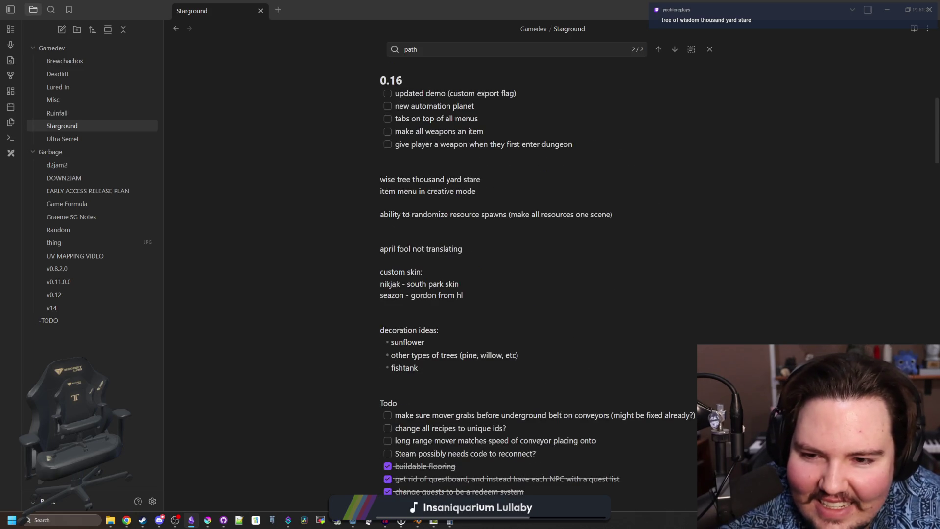
drag(480, 179, 380, 179)
key(ctrl+c)
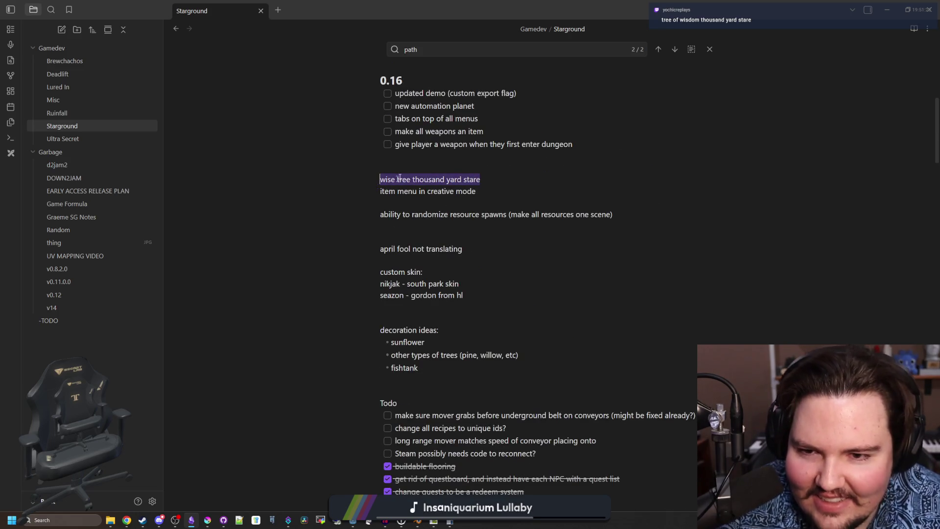
click(385, 215)
scroll(385, 214, up, 1)
drag(502, 234, 387, 230)
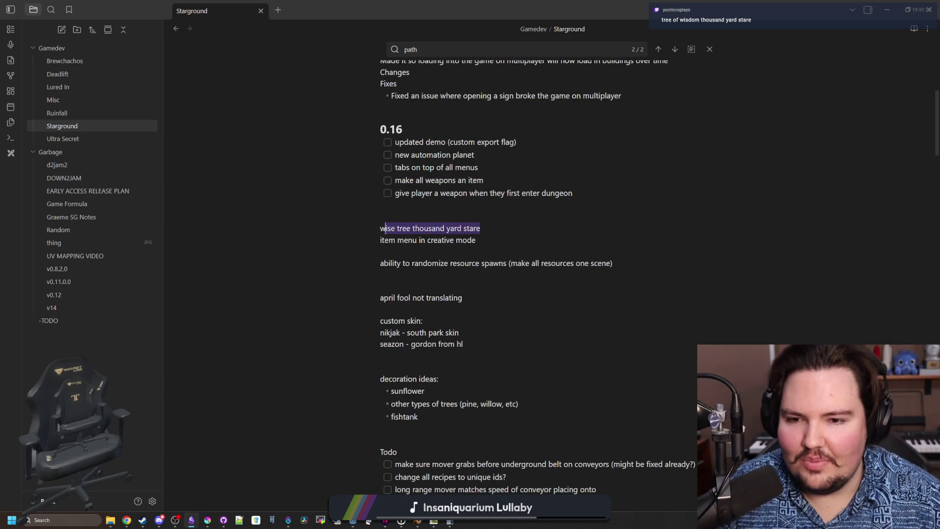
click(68, 102)
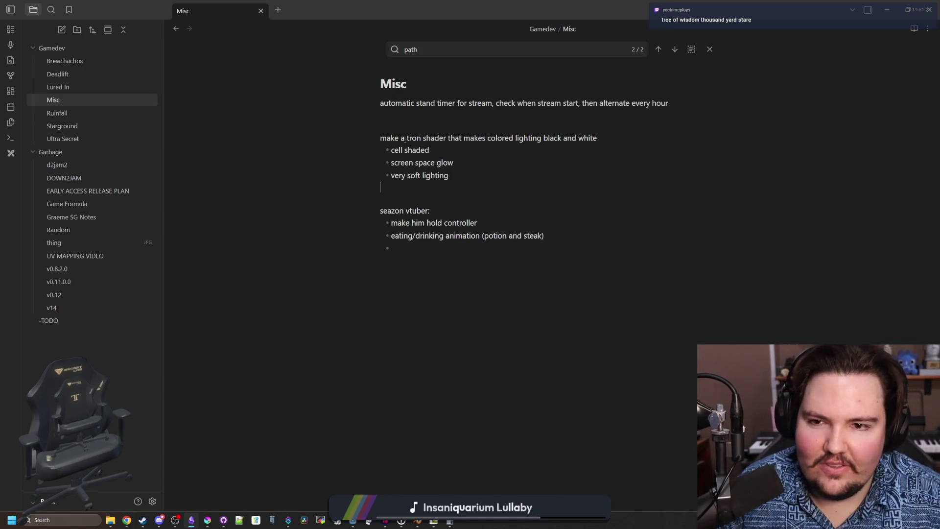
key(ctrl+v)
- Move Obsidian out of the way and resume the paused Deadlift game
drag(474, 23, 474, 404)
click(479, 280)
click(427, 222)
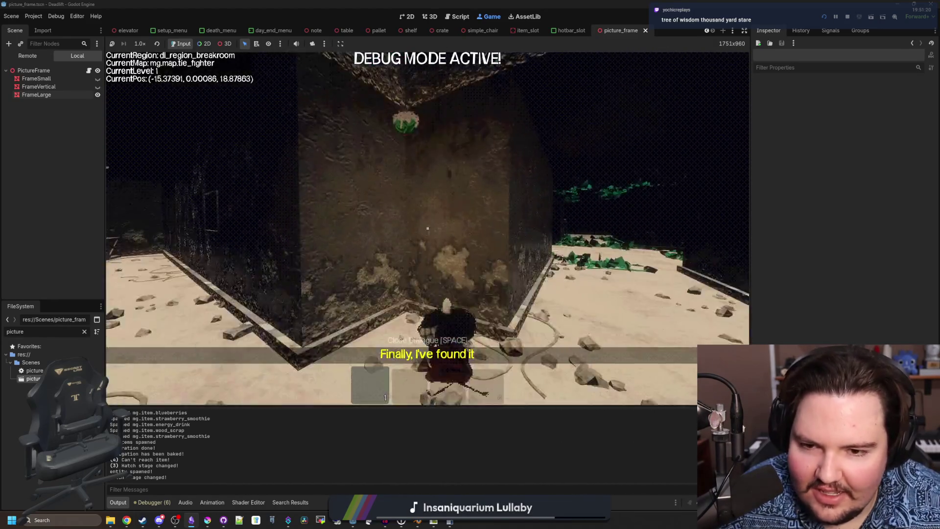
- Pause the game with Esc once the player stands in the breakroom
key(Escape)
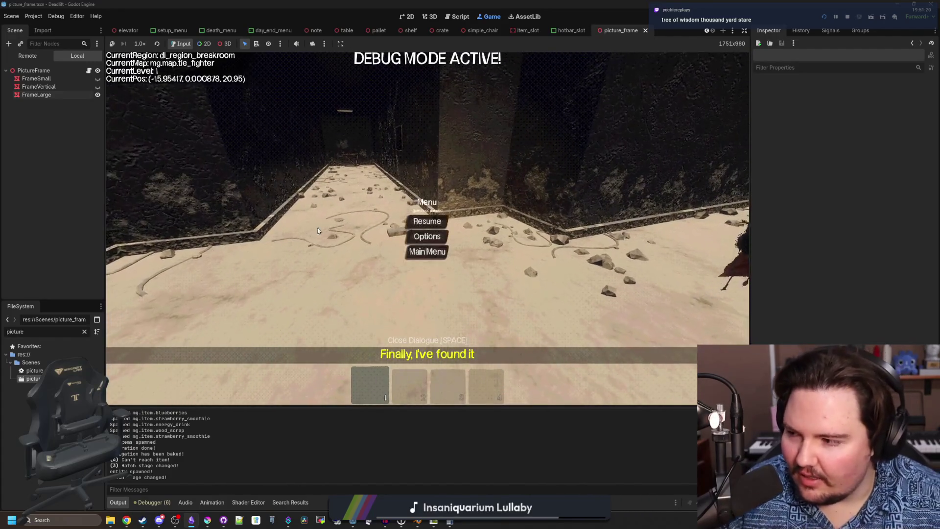